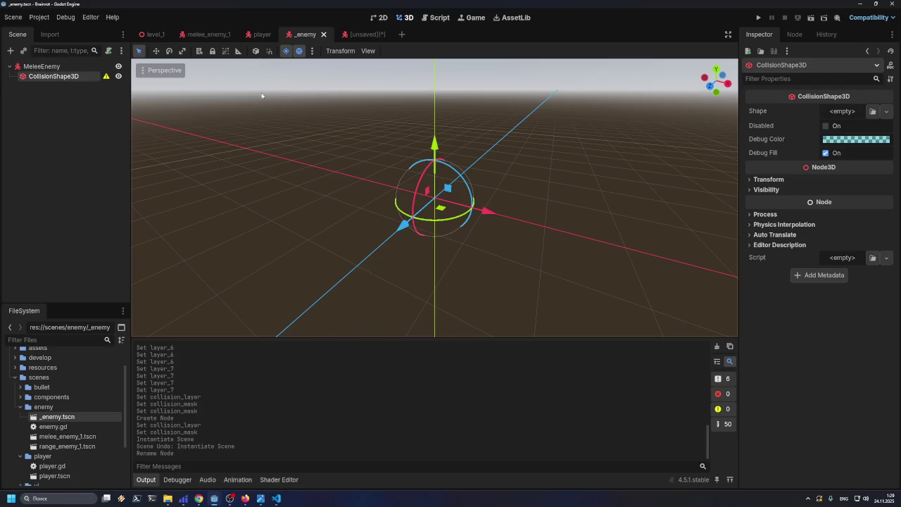
Rename the new unsaved scene's root node from Enemy to MeleeEnemy
click(42, 66)
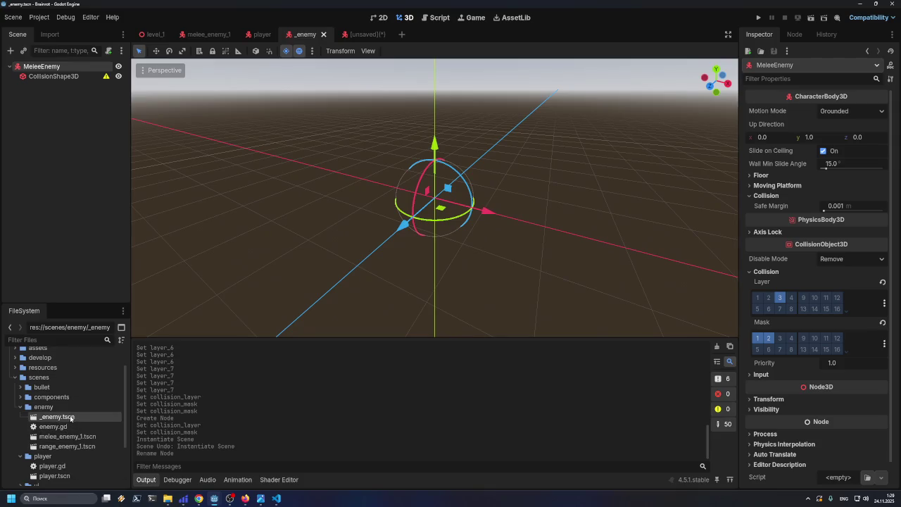
click(363, 34)
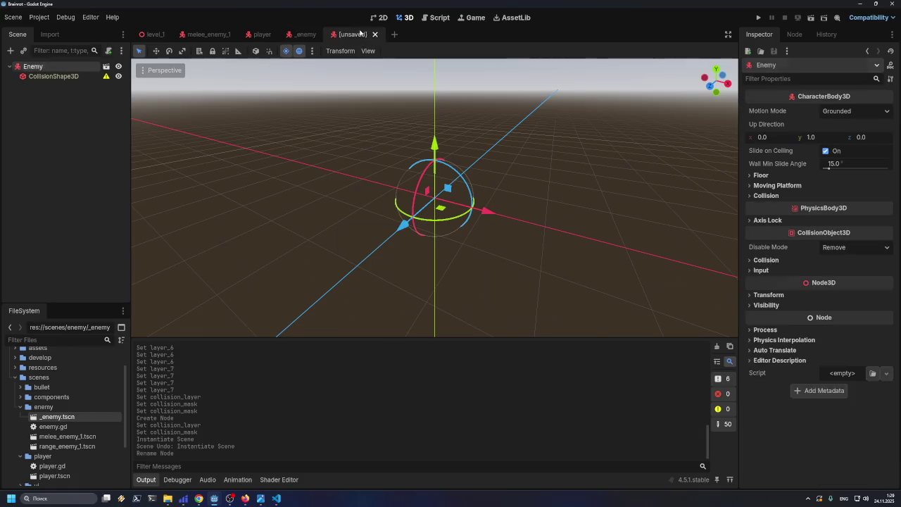
double_click(43, 66)
key(Return)
text(Melee)
key(Return)
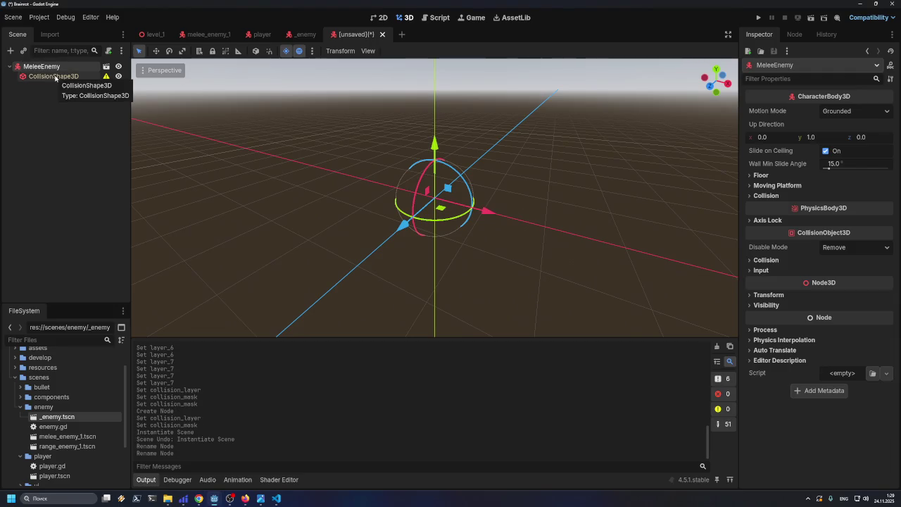
Save the scene as melee_enemy.tscn in the scenes/enemy folder
key(ctrl+s)
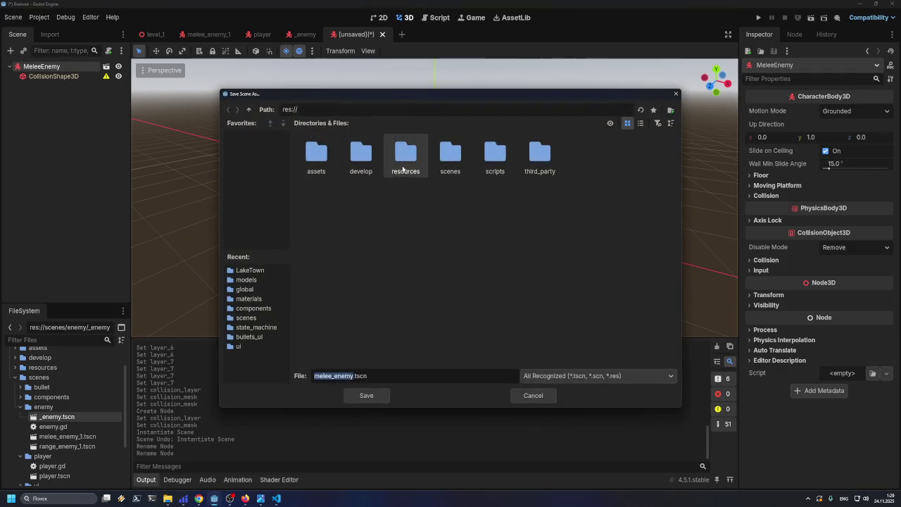
double_click(450, 155)
double_click(406, 153)
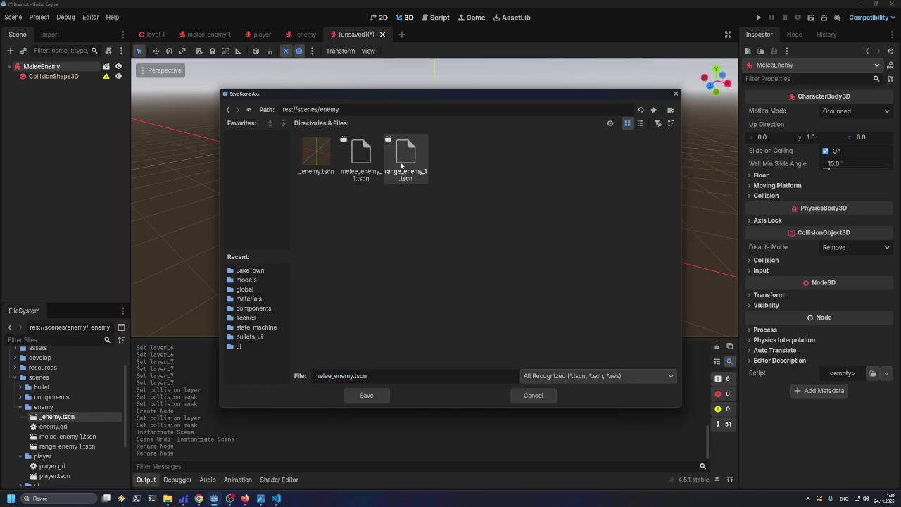
click(373, 156)
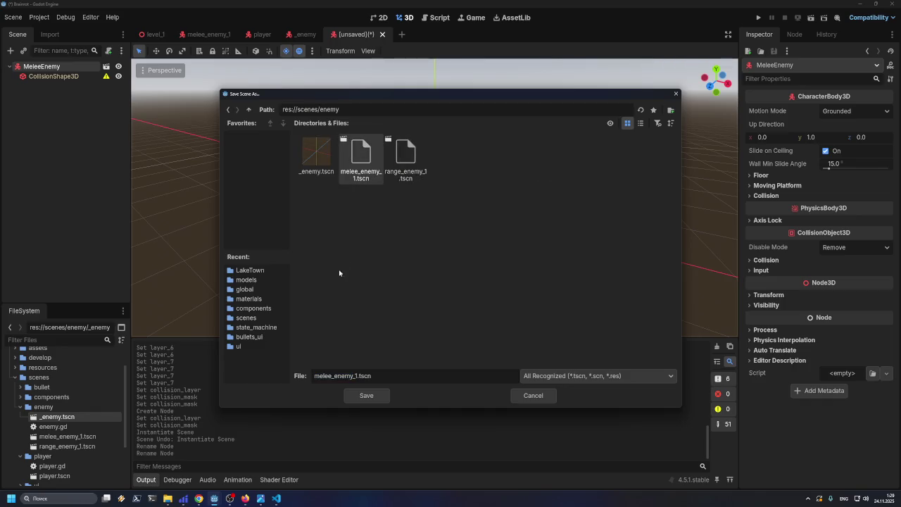
click(367, 375)
key(BackSpace)
key(BackSpace)
click(374, 398)
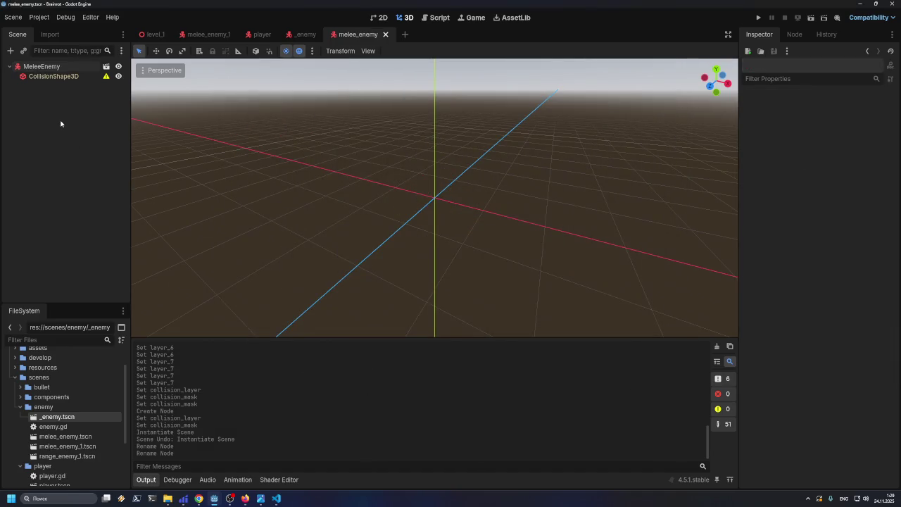
Select the MeleeEnemy root and reveal its collision layer and mask settings in the Inspector
click(56, 68)
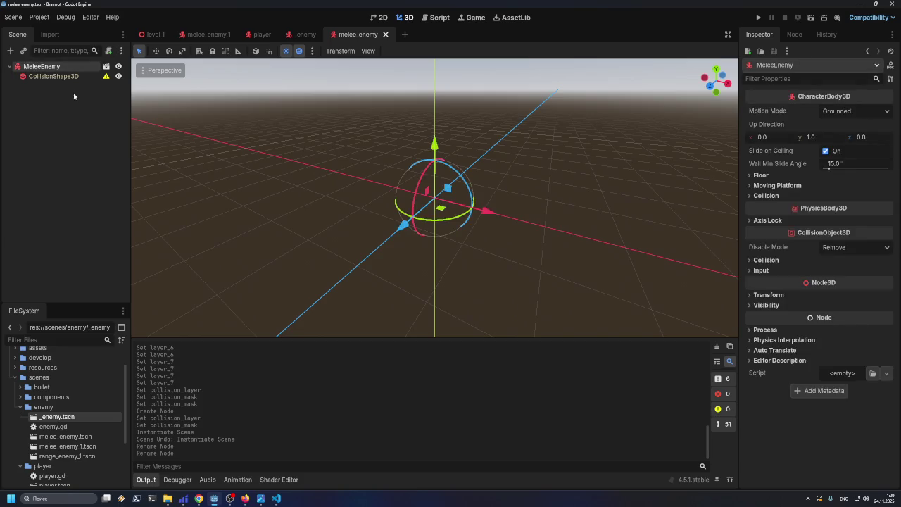
click(753, 196)
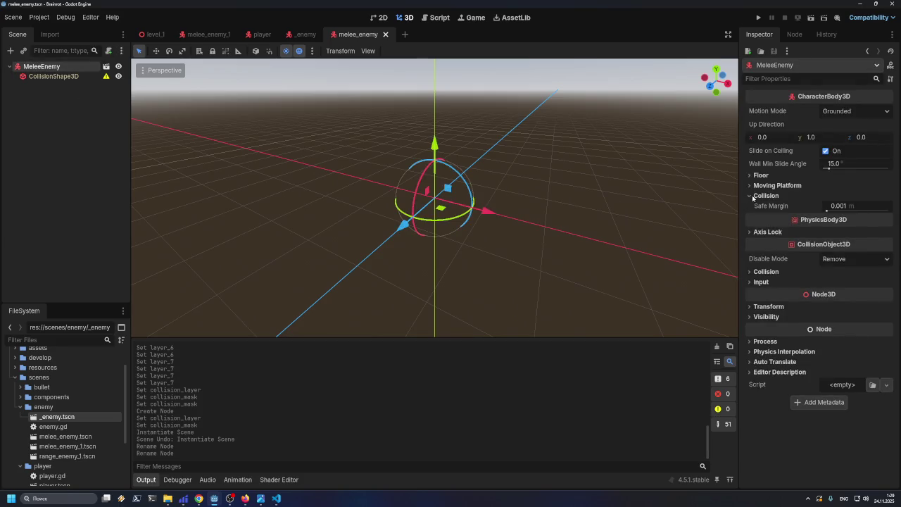
click(753, 197)
click(757, 260)
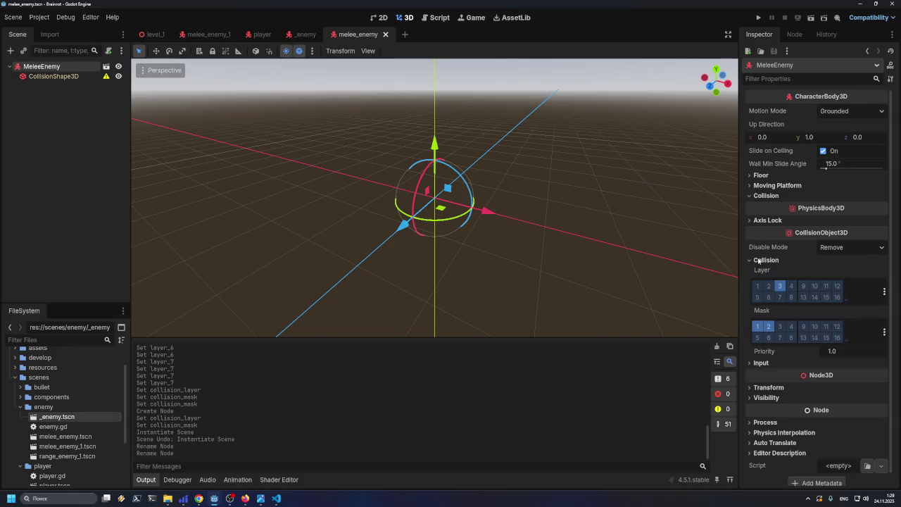
Add the trigger layer to the _enemy scene's collision mask and save
click(295, 39)
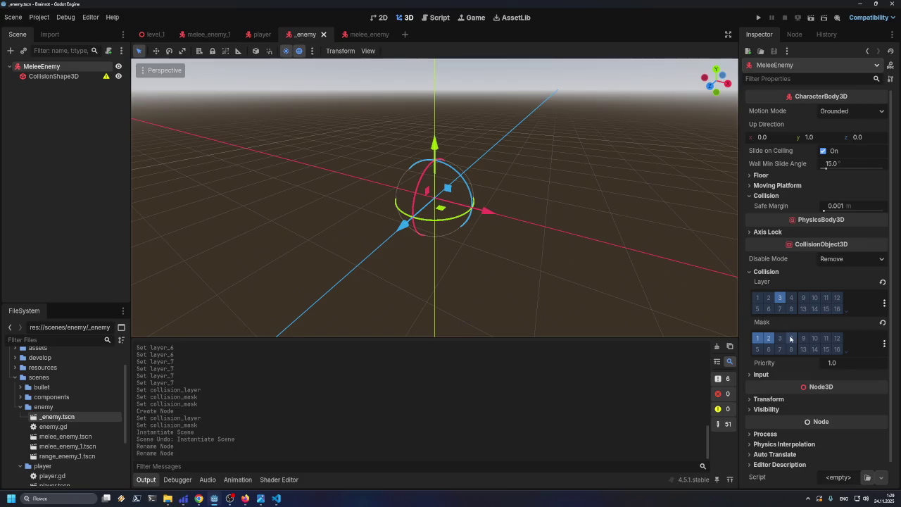
click(884, 345)
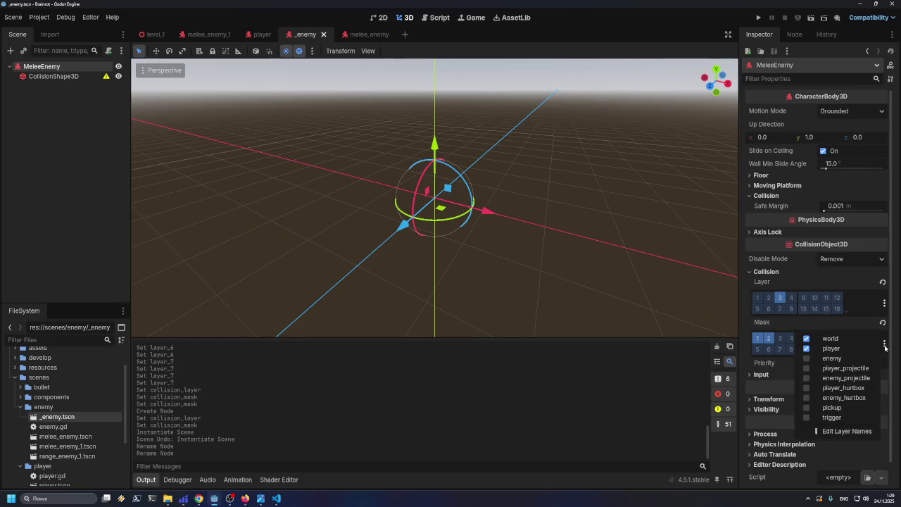
click(820, 417)
click(765, 408)
key(ctrl+s)
Remove layer 9 from the _enemy collision mask again and save
click(357, 34)
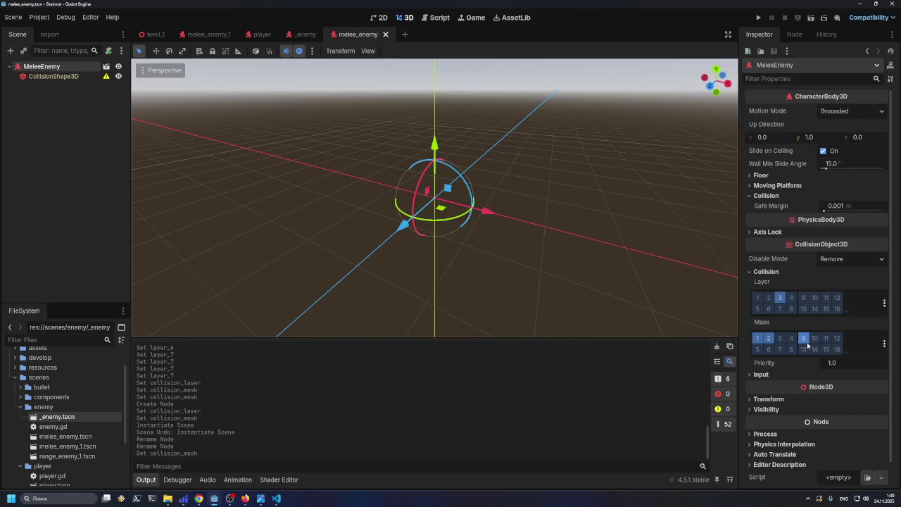
click(304, 34)
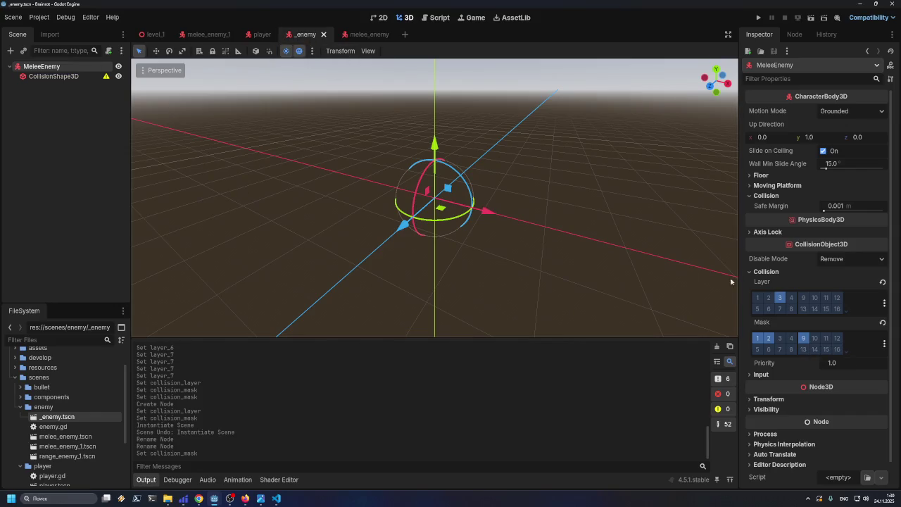
click(802, 338)
key(ctrl+s)
Close the _enemy scene tab and move melee_enemy_1 right after player
click(359, 34)
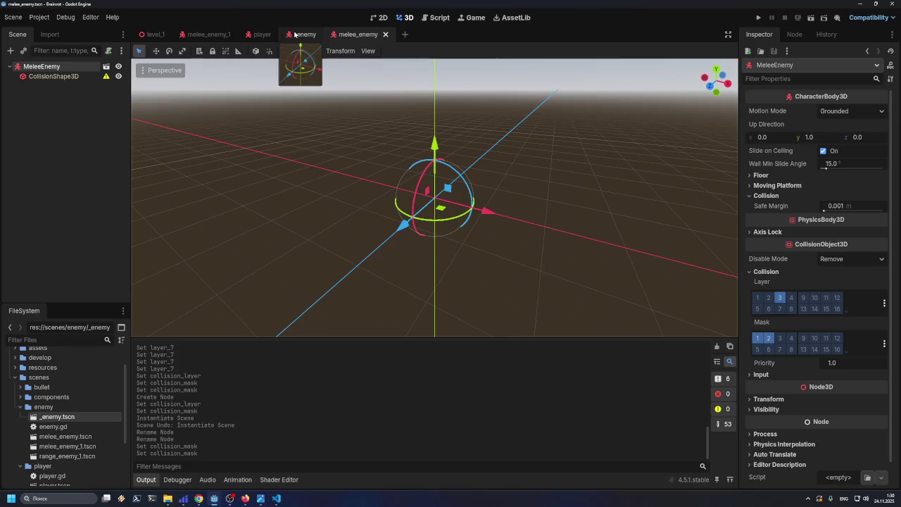
click(296, 34)
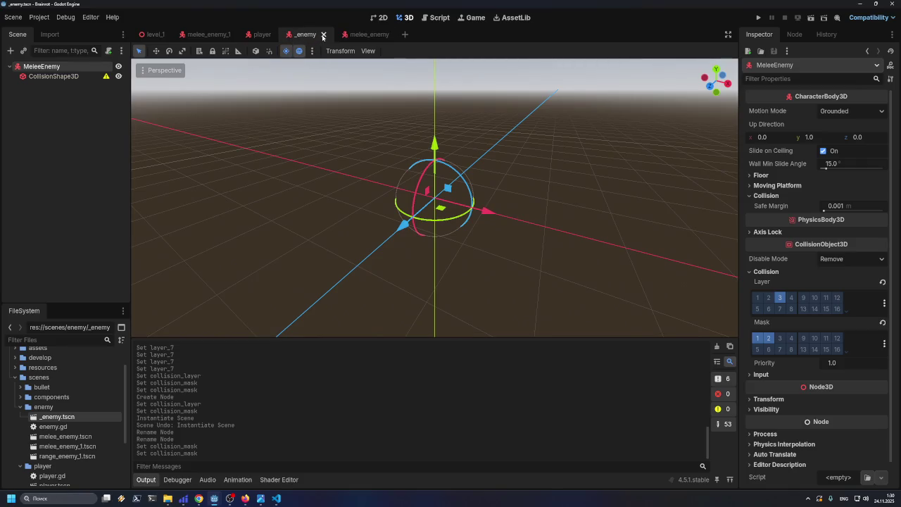
click(323, 35)
drag(208, 34, 298, 44)
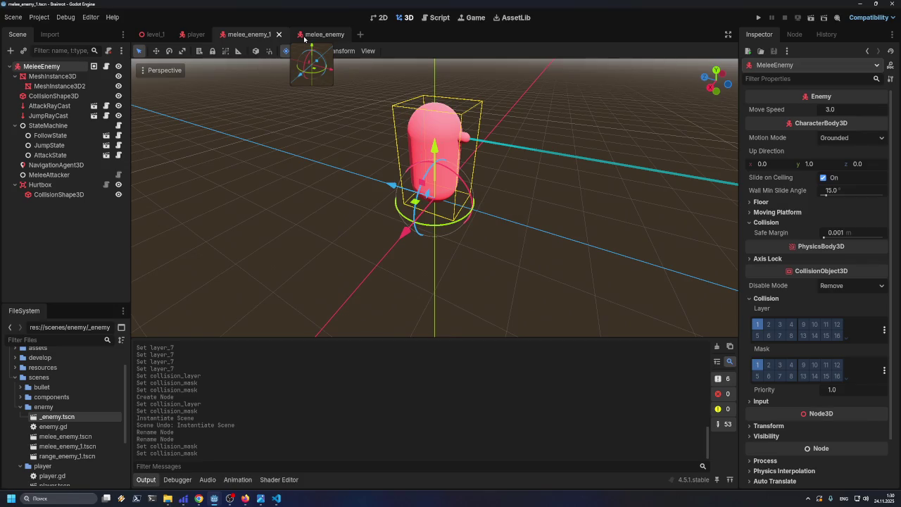
In melee_enemy_1, move CollisionShape3D to the top and copy MeshInstance3D through the hurtbox shape
click(17, 76)
drag(42, 87, 45, 74)
click(51, 86)
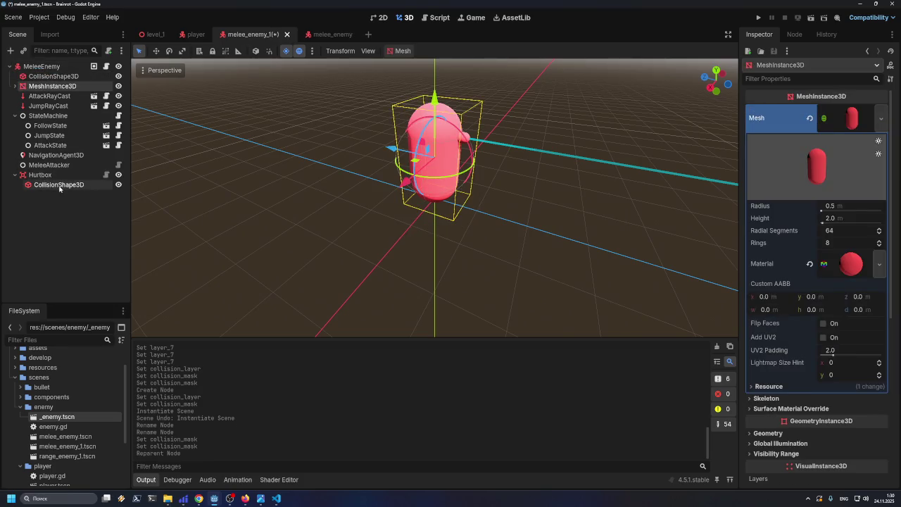
shift+click(59, 187)
key(ctrl+c)
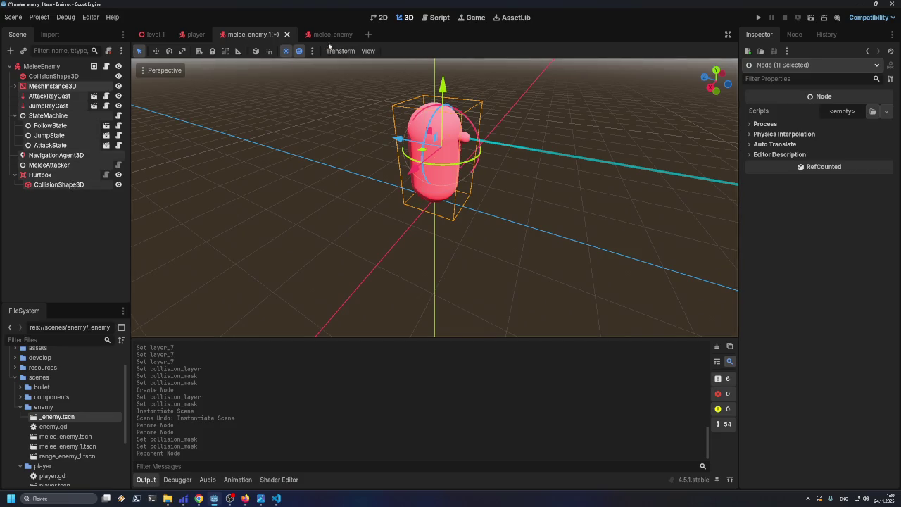
Paste the copied nodes under MeleeEnemy in melee_enemy and drop enemy.gd onto the root
click(332, 34)
click(62, 68)
key(ctrl+v)
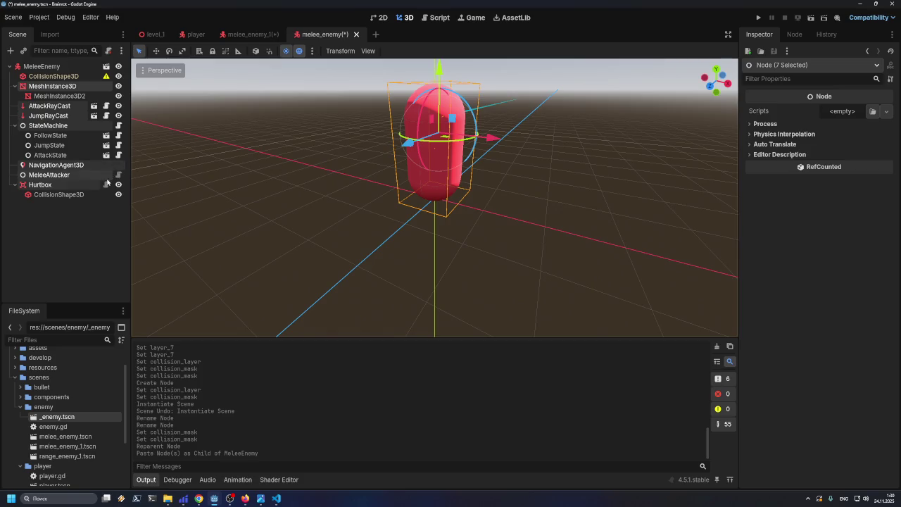
click(81, 215)
click(252, 37)
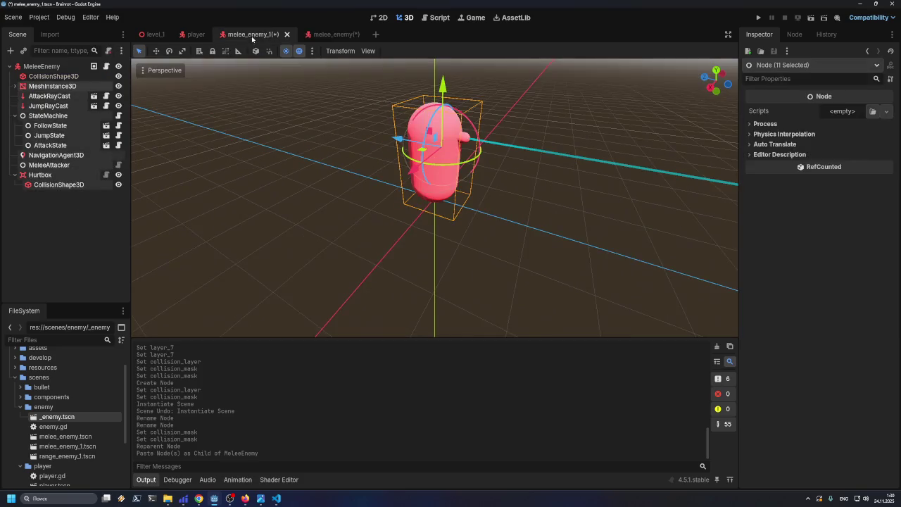
click(301, 36)
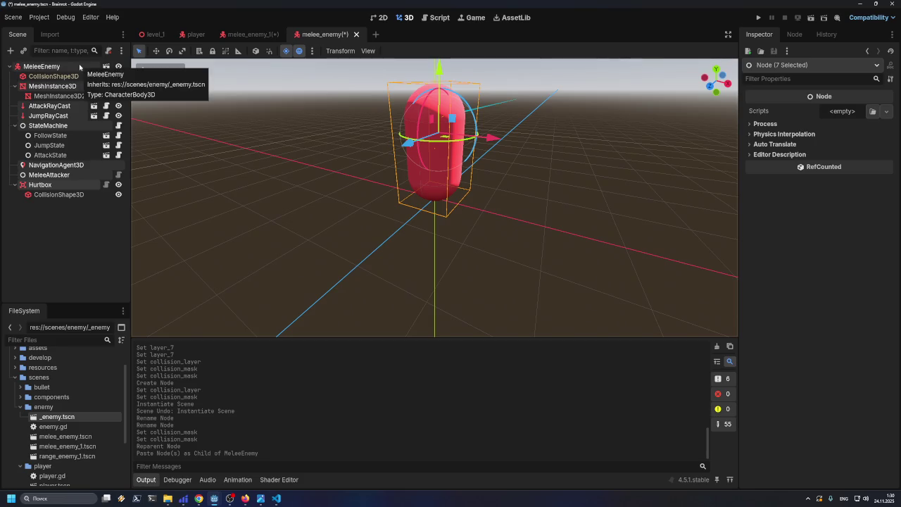
mouse_move(51, 426)
mouse_down()
mouse_move(49, 155)
mouse_move(60, 70)
mouse_up()
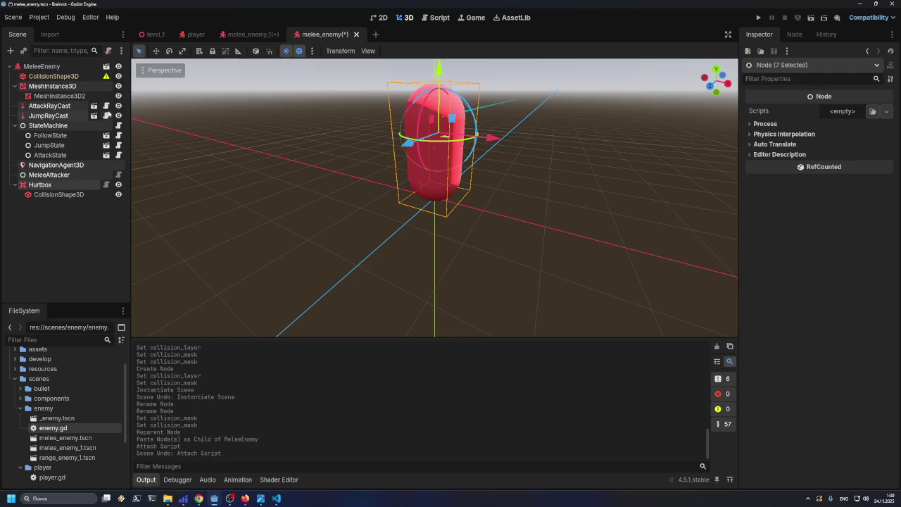
Undo the enemy.gd attachment and open the _enemy.tscn scene
key(ctrl+z)
click(62, 418)
double_click(63, 418)
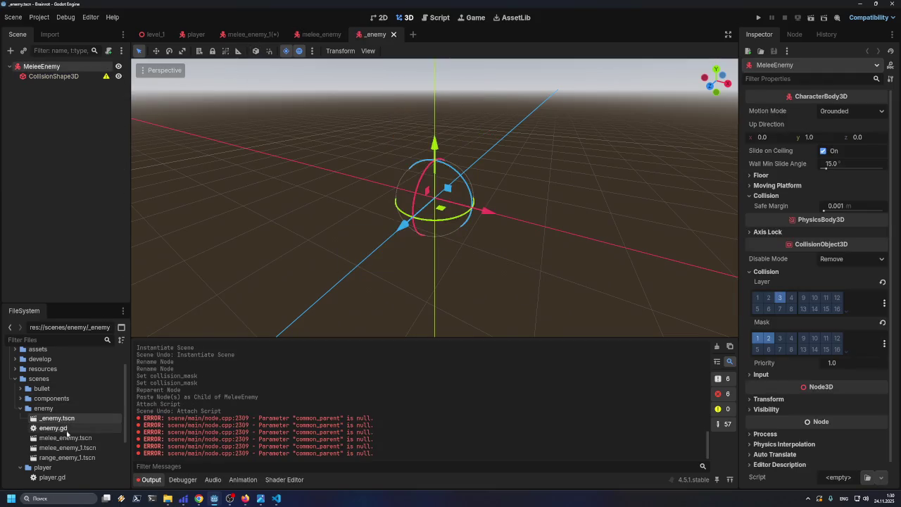
mouse_move(63, 428)
mouse_down()
mouse_move(112, 88)
mouse_move(79, 73)
mouse_move(123, 394)
mouse_move(61, 428)
mouse_move(317, 96)
mouse_up()
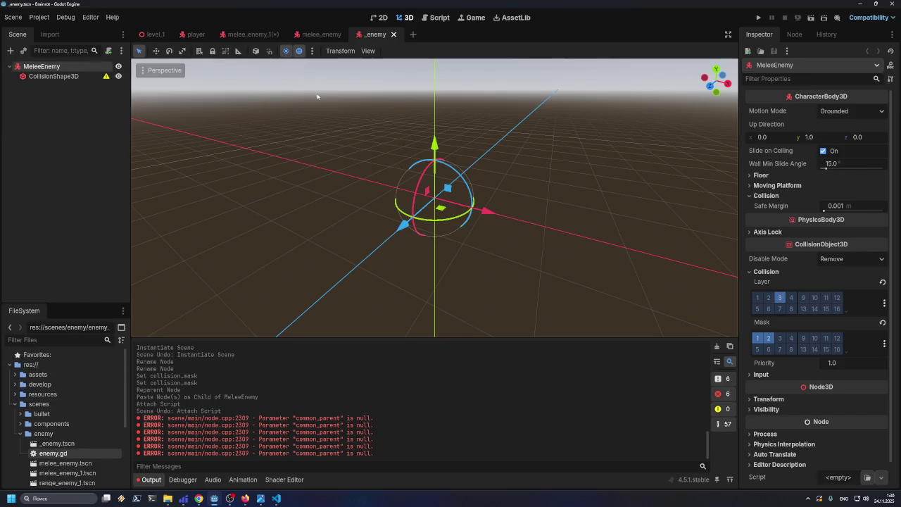
Rename the _enemy root from MeleeEnemy to Enemy and save the scene
double_click(42, 66)
drag(45, 66, 6, 63)
key(BackSpace)
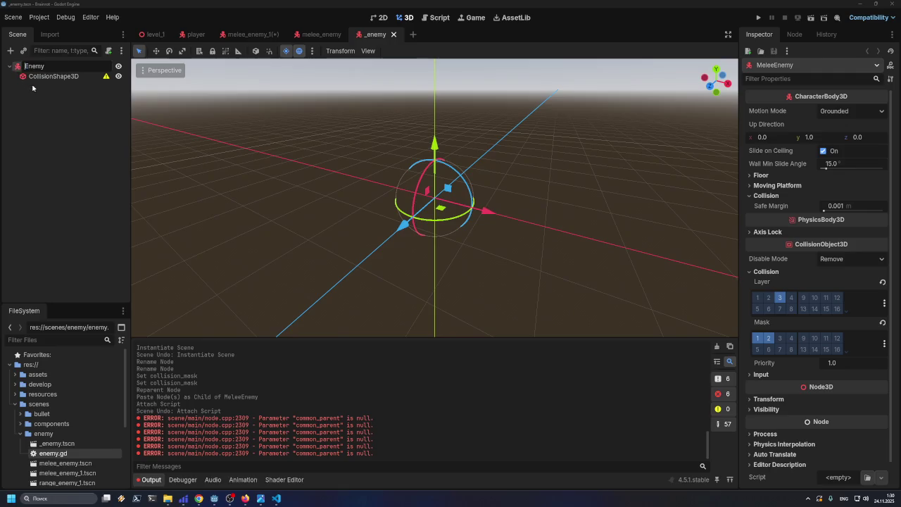
key(Return)
click(110, 185)
key(ctrl+s)
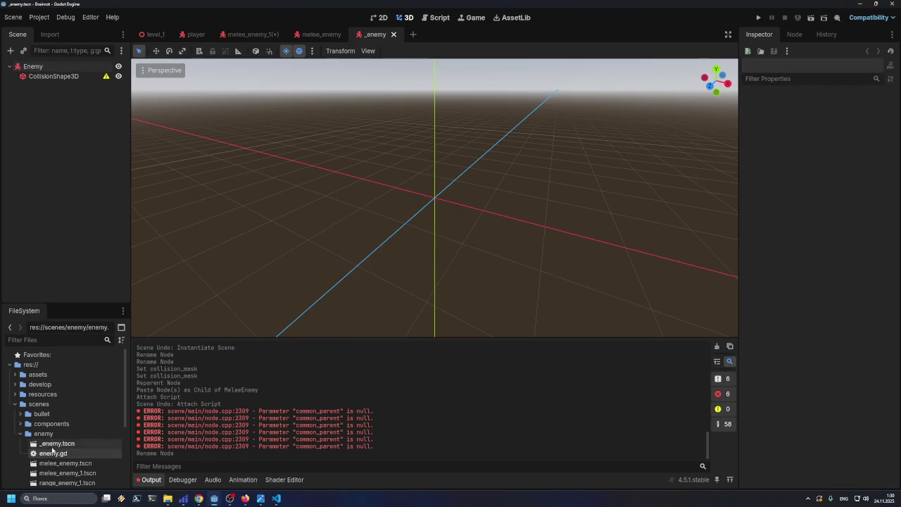
Attach enemy.gd to the Enemy root and open that script
drag(53, 454, 56, 72)
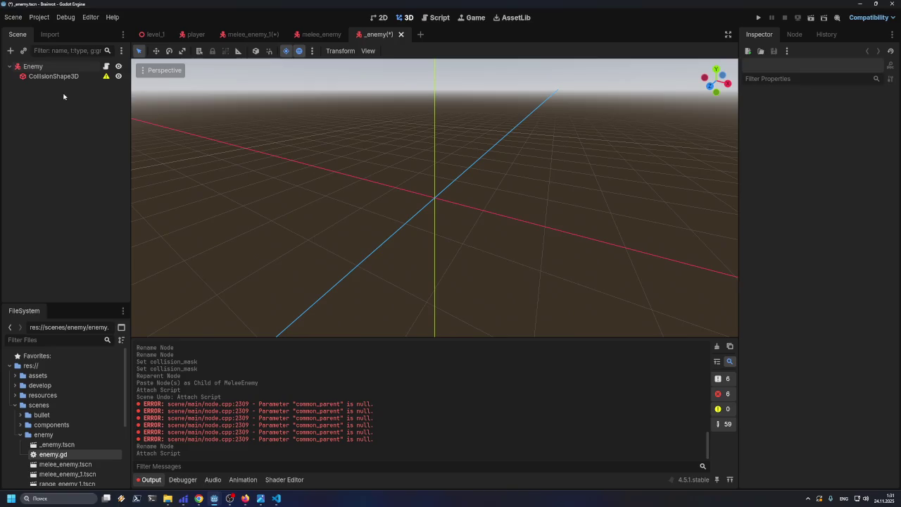
click(69, 67)
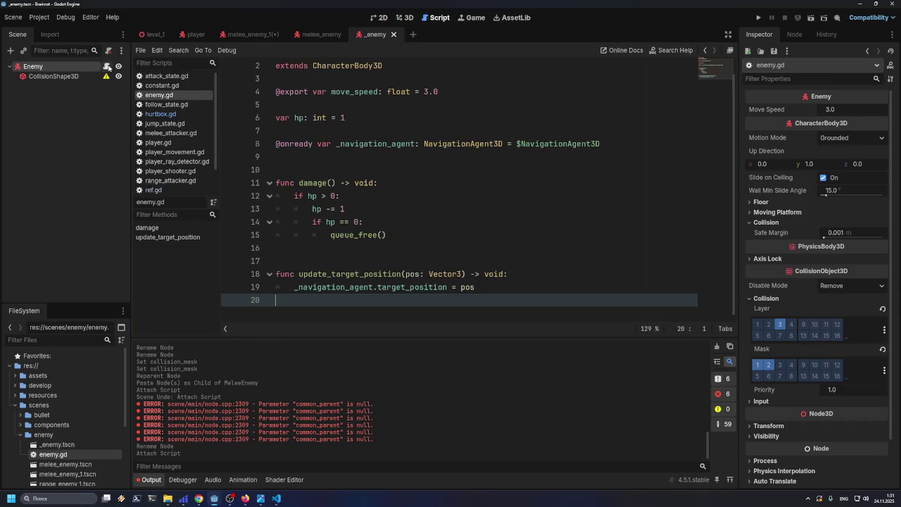
click(107, 66)
Close the _enemy tab and save the melee_enemy_1 scene
click(393, 35)
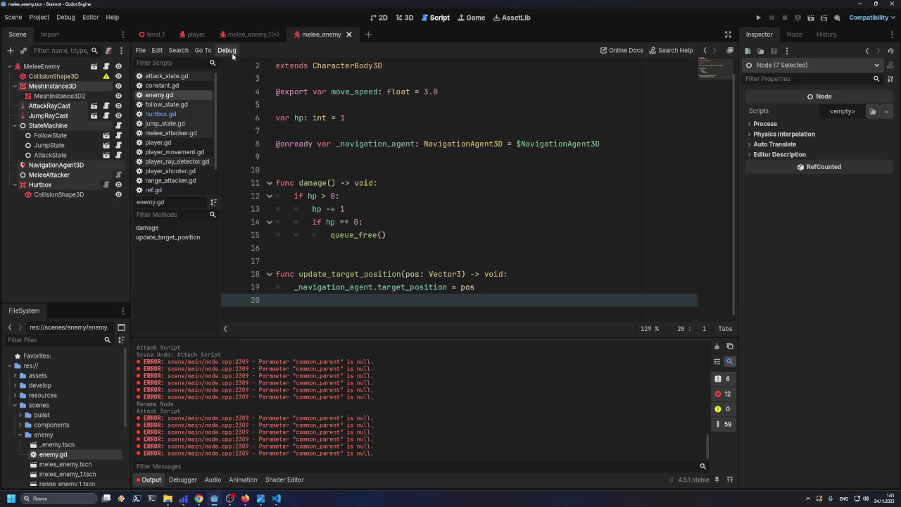
click(107, 66)
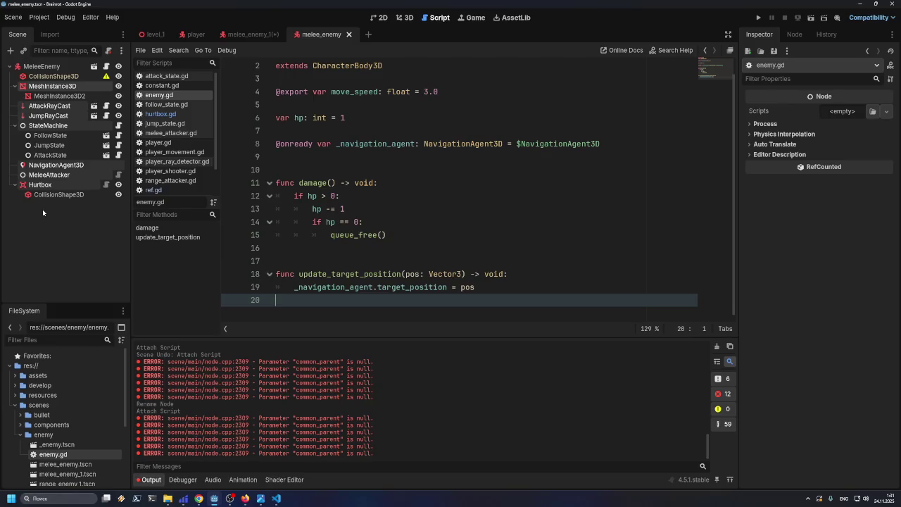
click(252, 33)
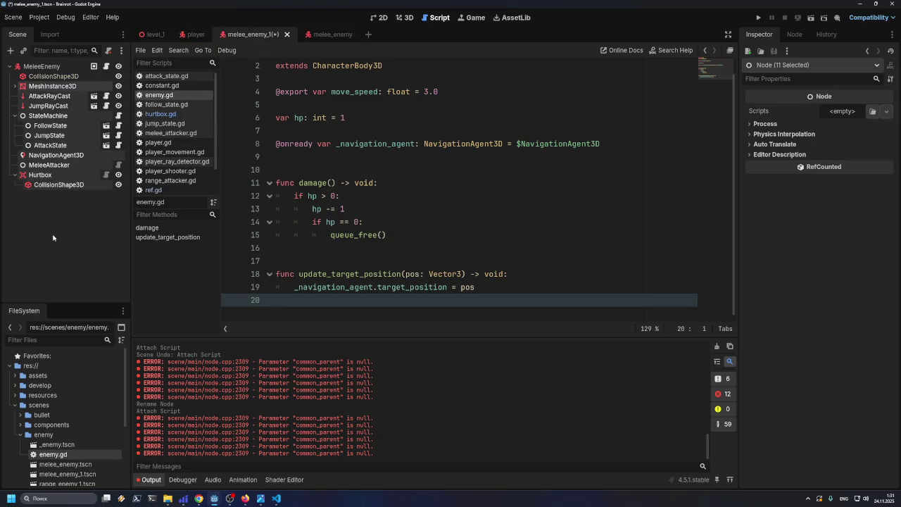
key(ctrl+s)
Reopen _enemy.tscn from the FileSystem dock
click(313, 34)
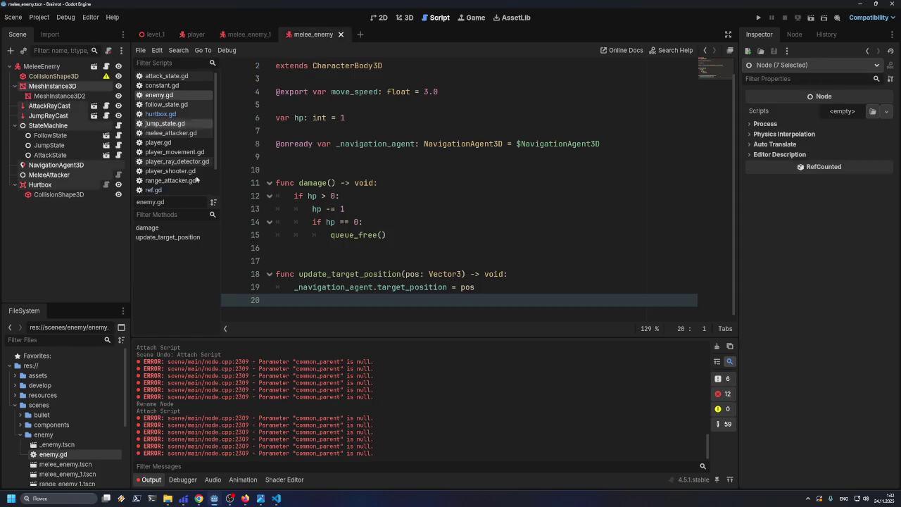
scroll(60, 408, down, 2)
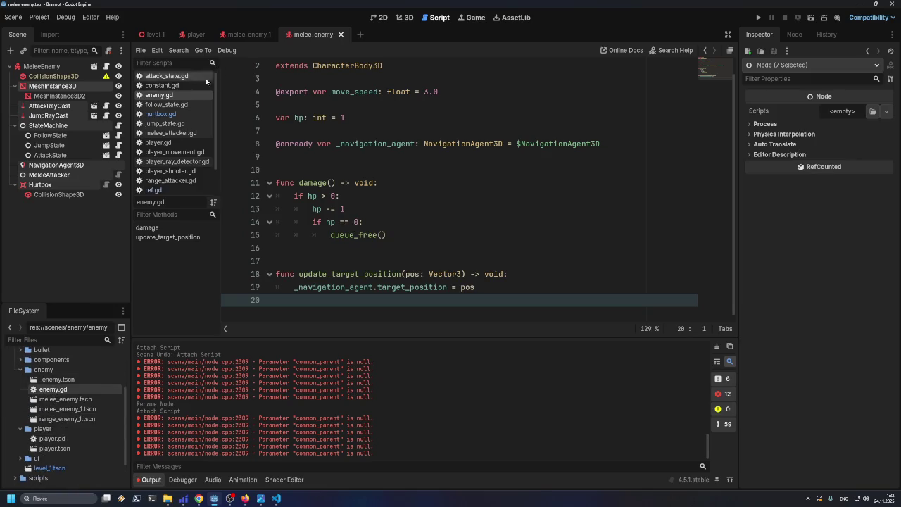
double_click(60, 380)
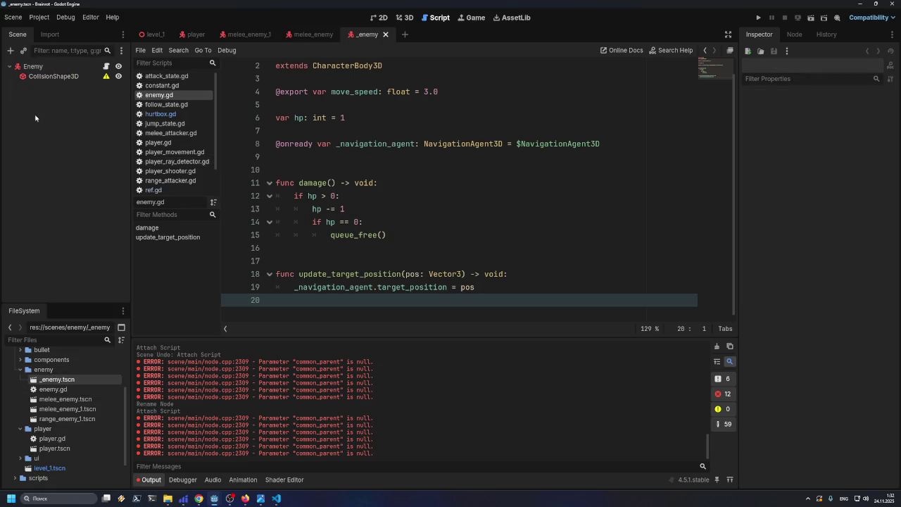
Make a New Inherited Scene from _enemy.tscn, prefixing its root name to RangeEnemy
right_click(50, 379)
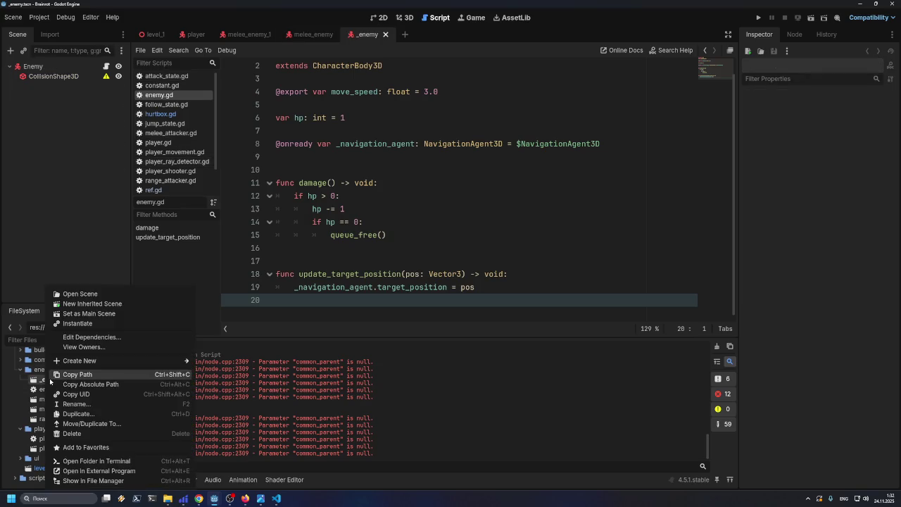
click(91, 303)
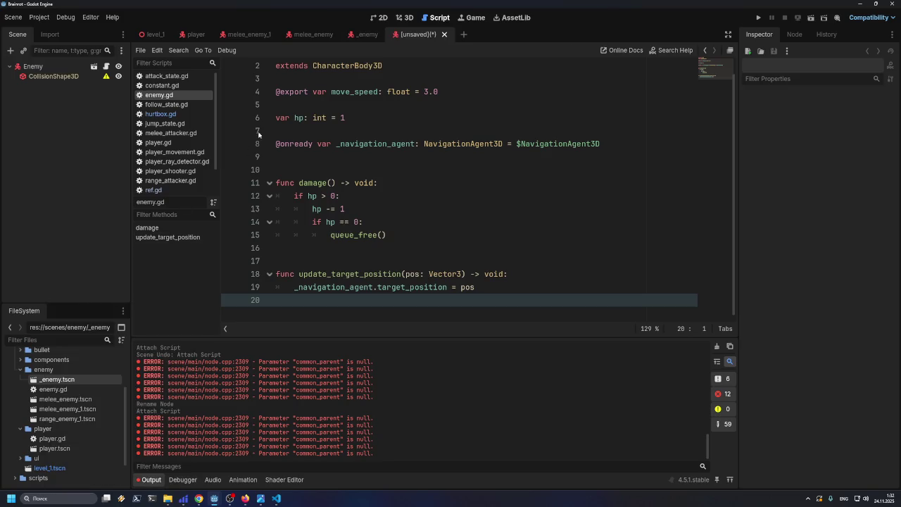
double_click(35, 70)
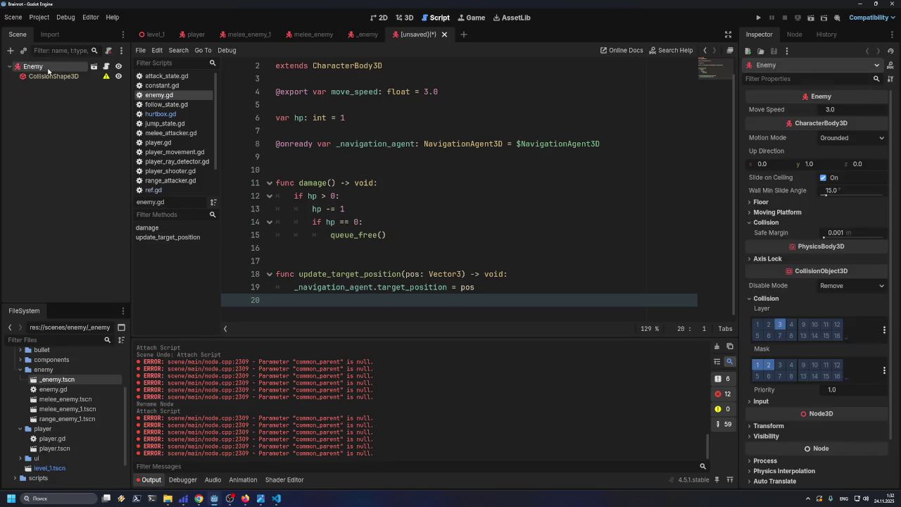
click(26, 66)
text(Range)
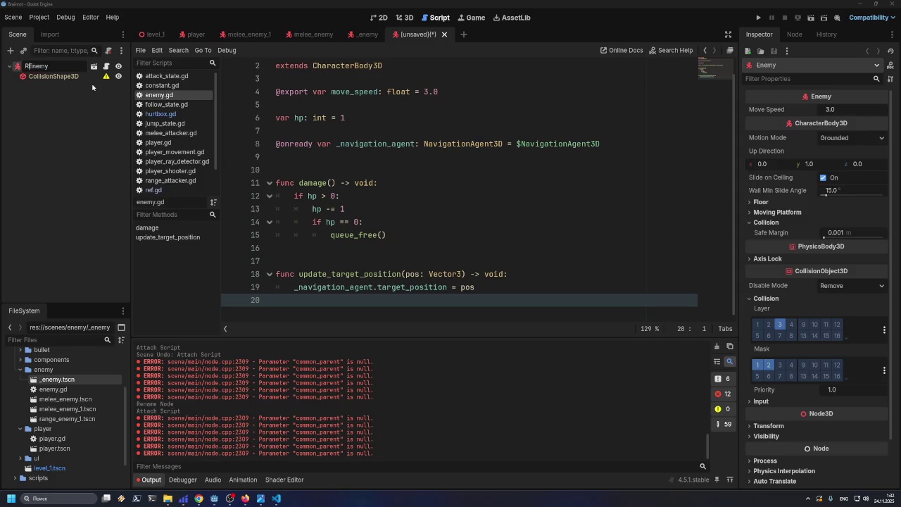
key(Return)
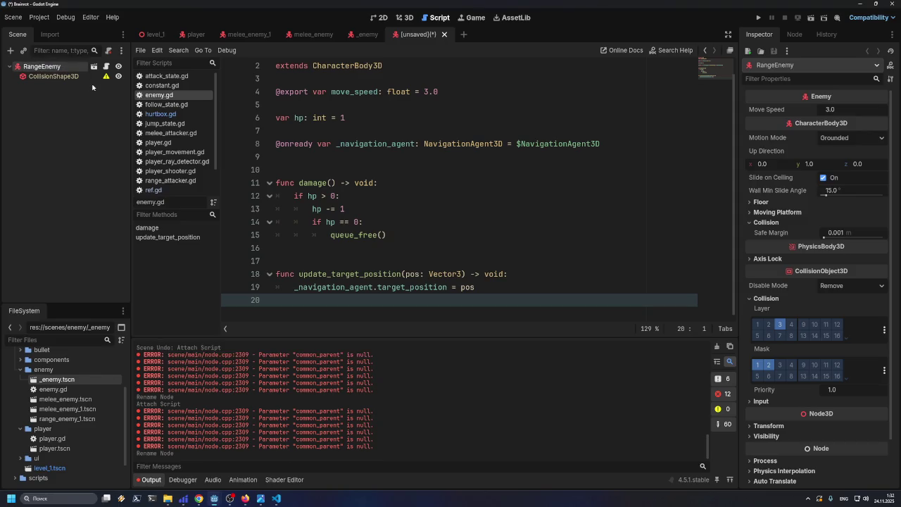
Save the inherited scene as range_enemy.tscn in the enemy folder
key(ctrl+s)
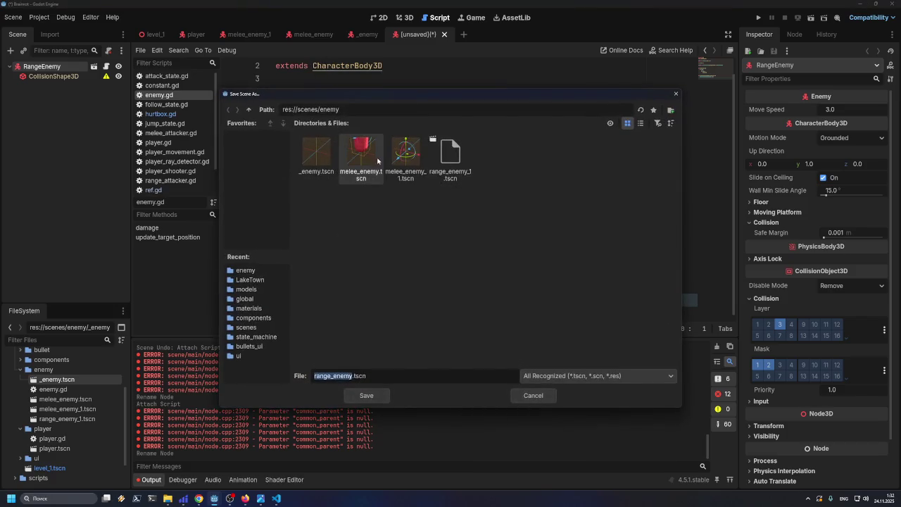
click(436, 160)
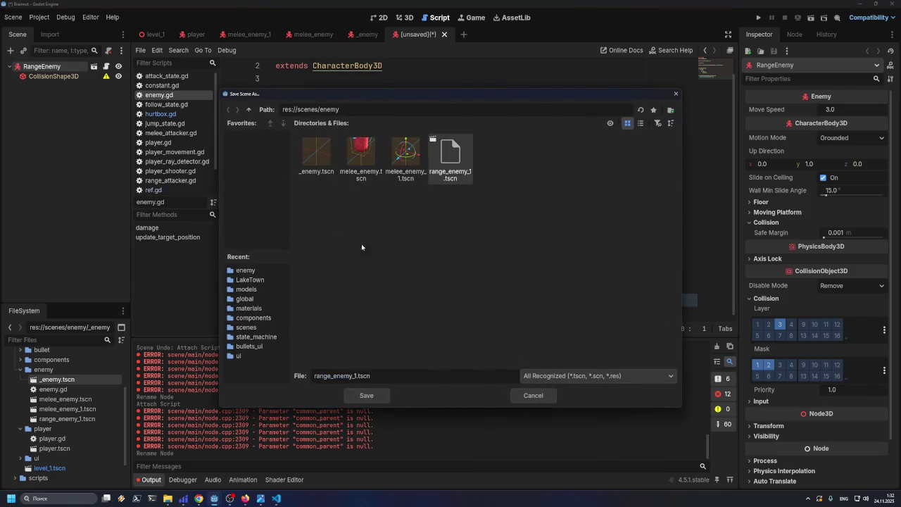
click(350, 375)
key(Delete)
key(Delete)
click(365, 394)
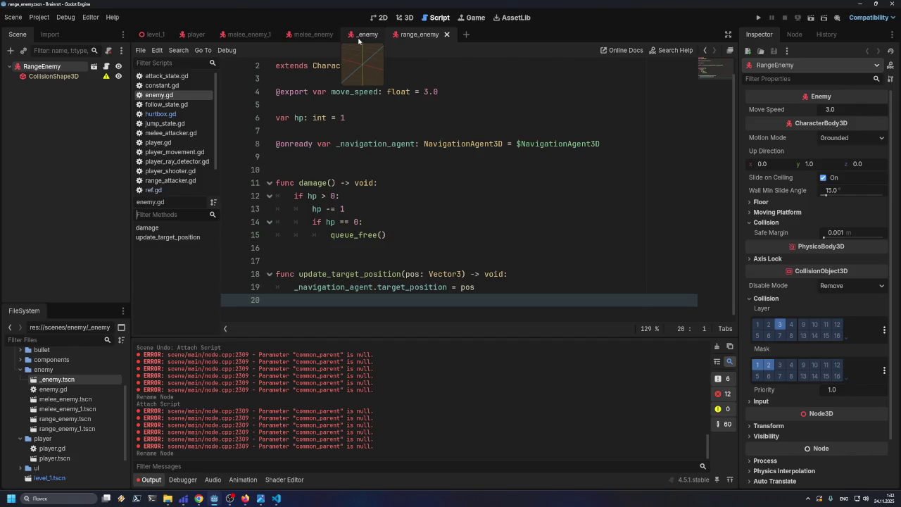
Turn _enemy's collision mask layer 4 on, then back off, and save
click(358, 36)
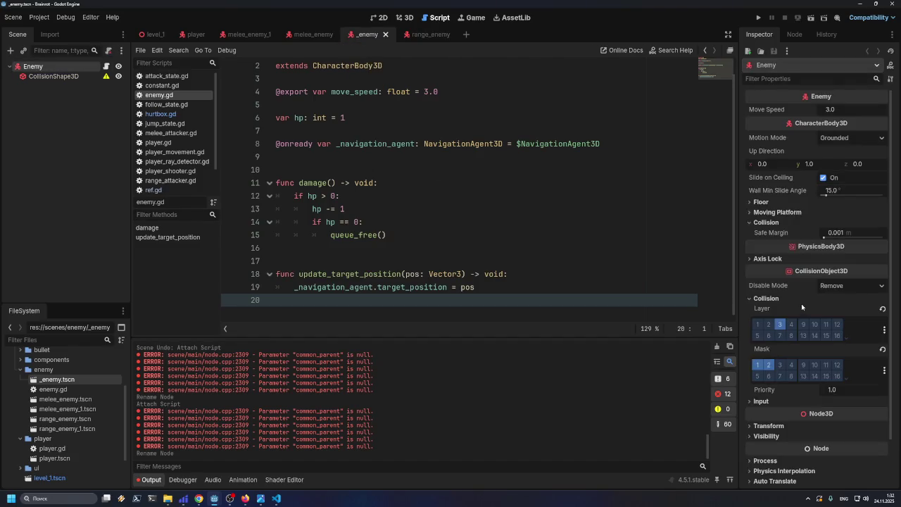
click(792, 365)
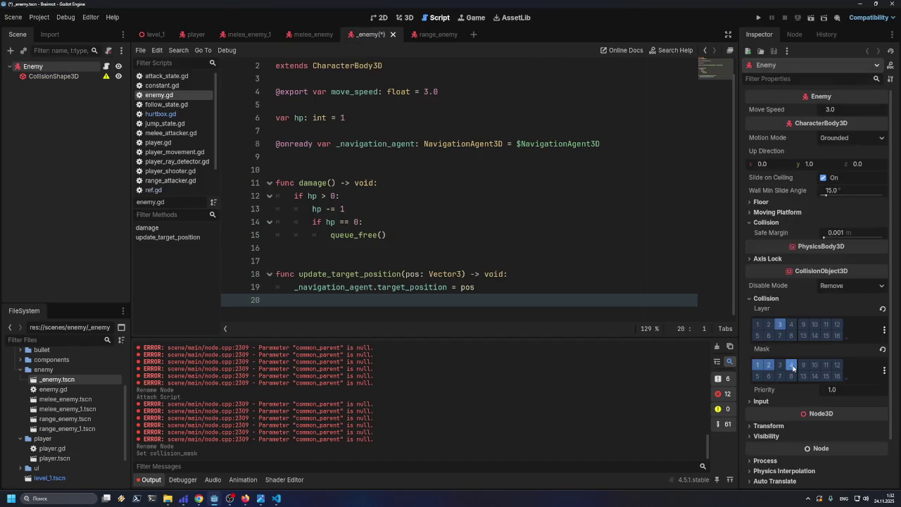
click(423, 37)
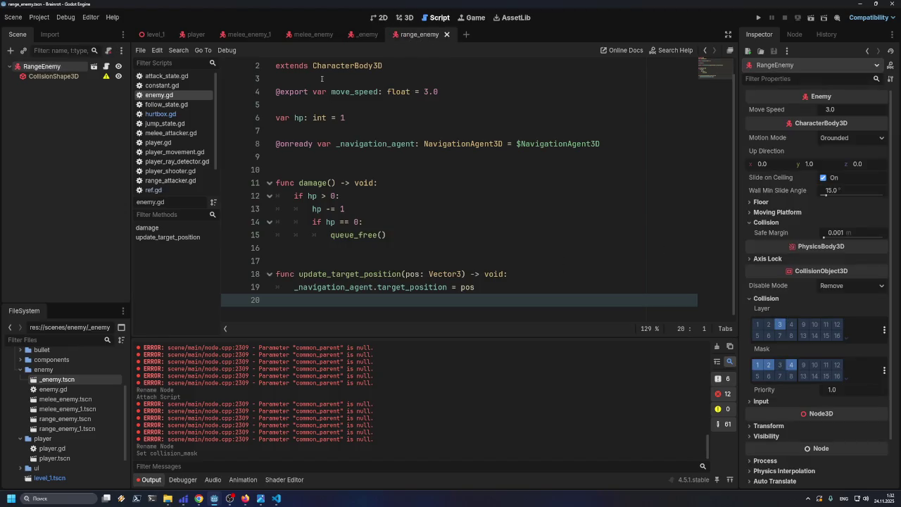
click(314, 35)
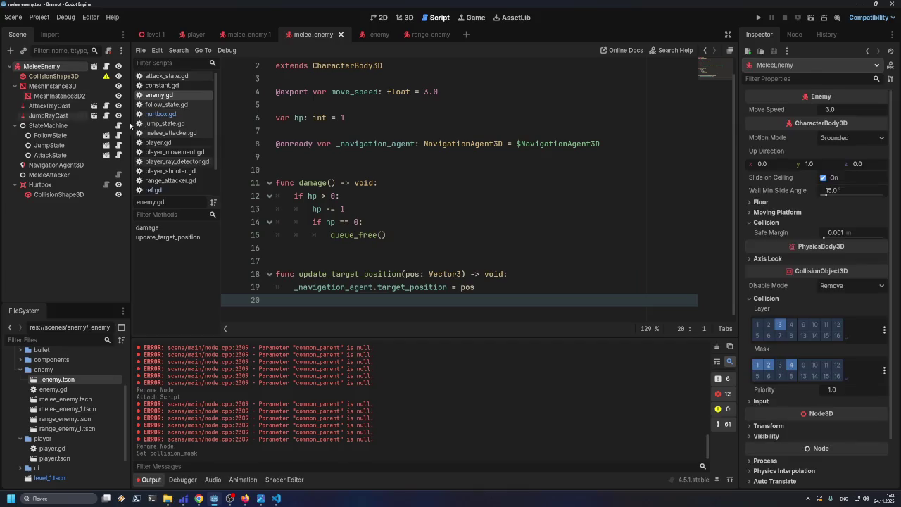
click(367, 34)
click(791, 364)
key(ctrl+s)
Close the _enemy base scene tab
click(425, 35)
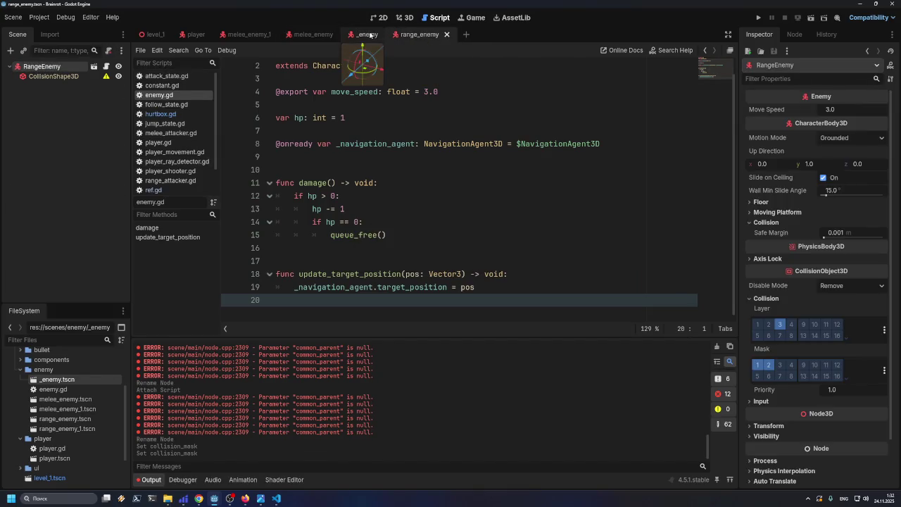
click(304, 33)
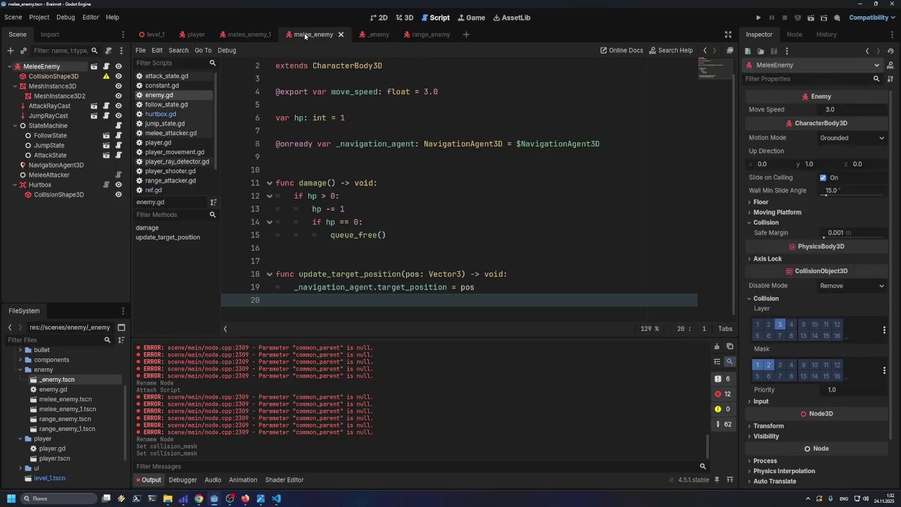
click(366, 35)
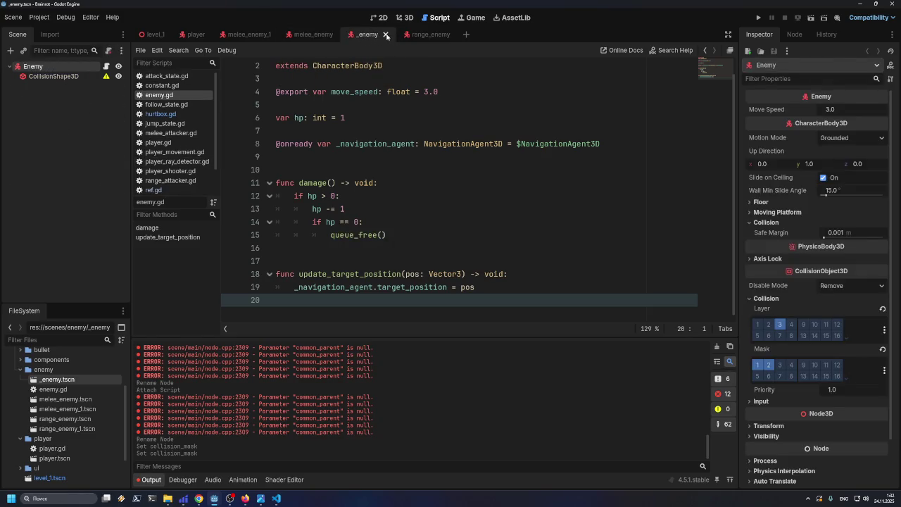
click(386, 35)
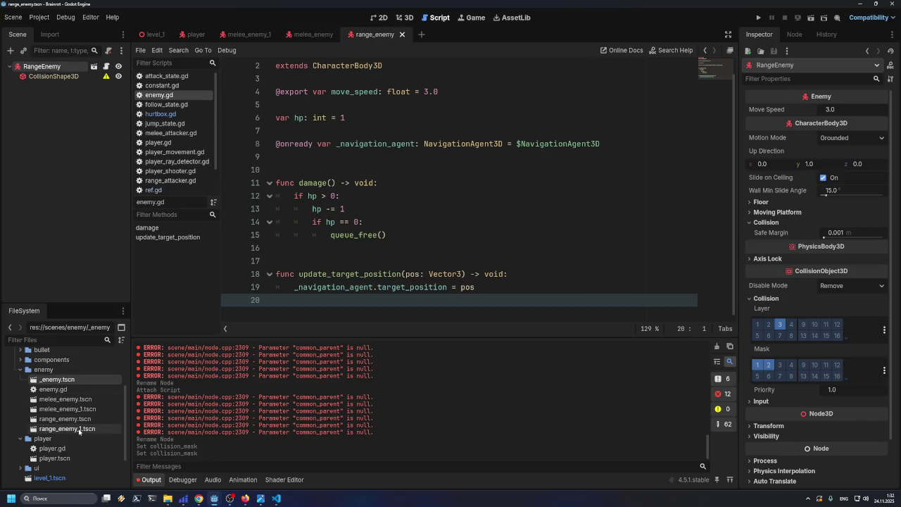
Copy StartBulletMarker3D through RangeAttacker from range_enemy_1 into range_enemy's RangeEnemy root
double_click(78, 428)
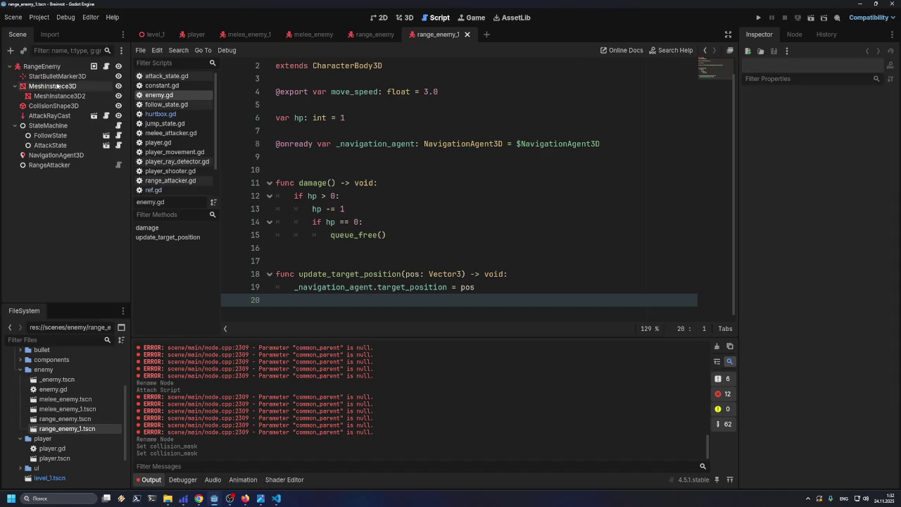
drag(49, 104, 51, 71)
click(49, 87)
shift+click(50, 166)
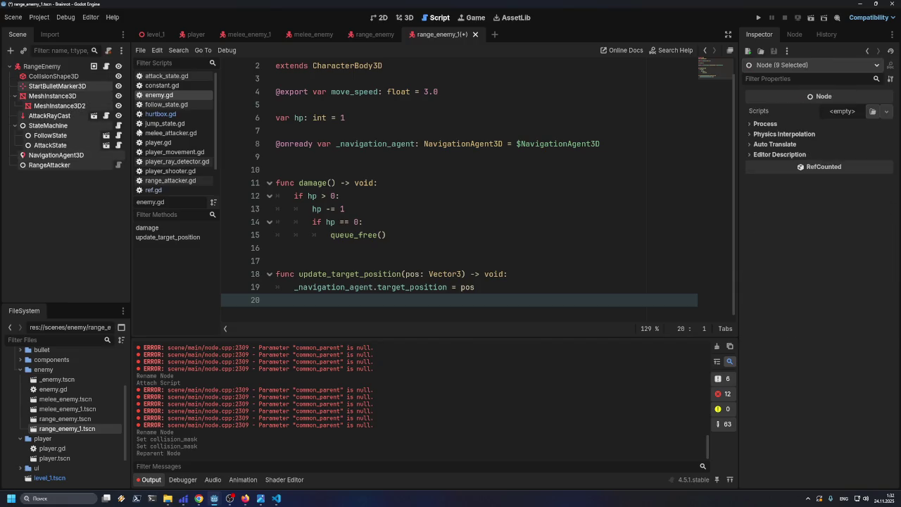
double_click(88, 419)
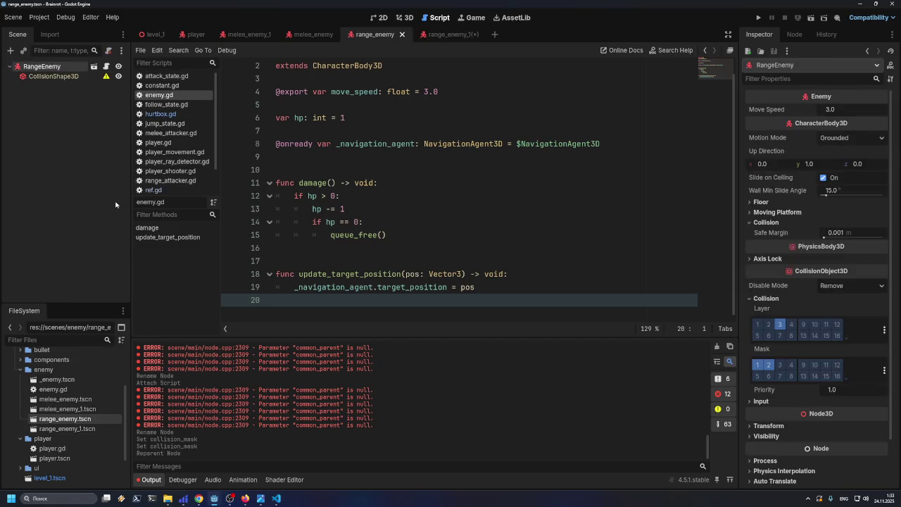
key(ctrl+v)
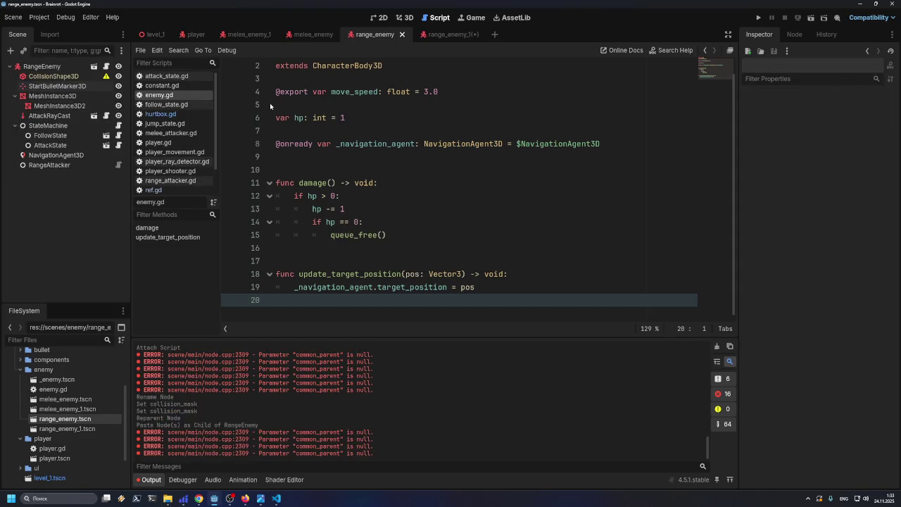
In range_enemy, give CollisionShape3D a CapsuleShape3D at position Y 1 and save
click(404, 20)
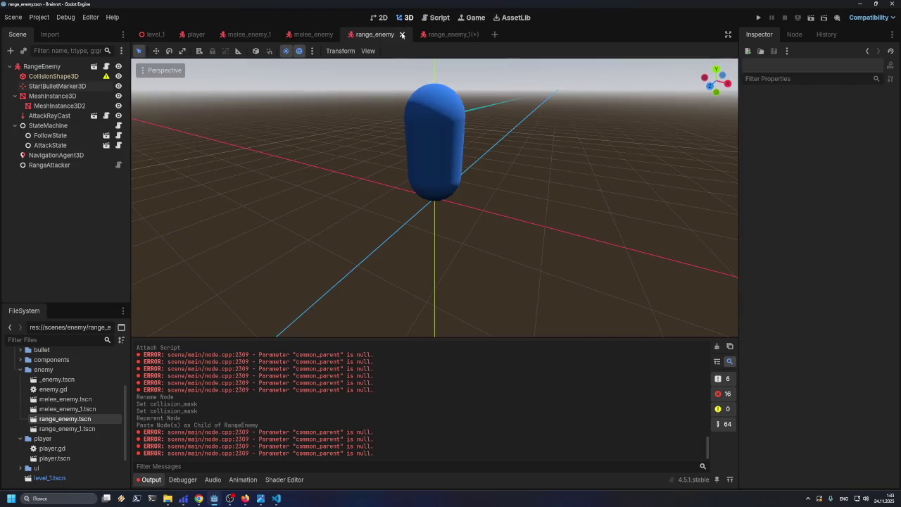
mouse_move(549, 169)
mouse_down()
mouse_move(401, 168)
mouse_move(426, 169)
mouse_up()
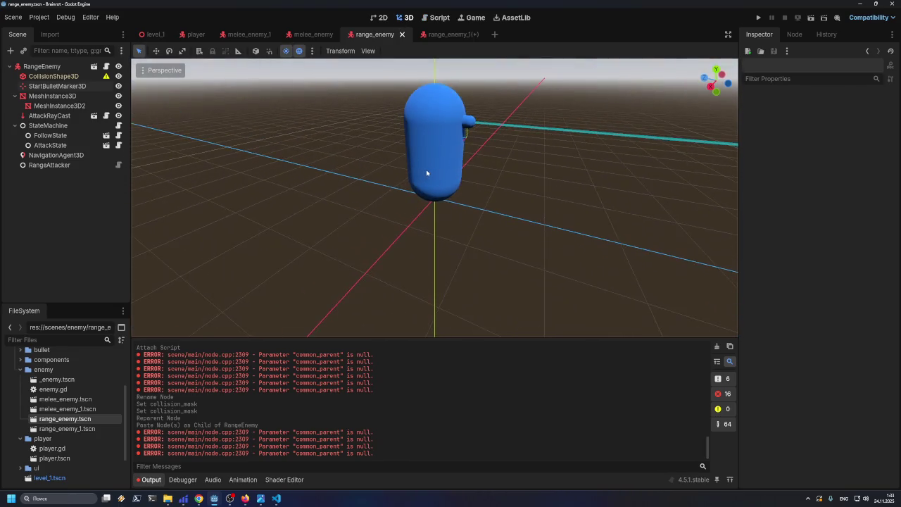
click(82, 78)
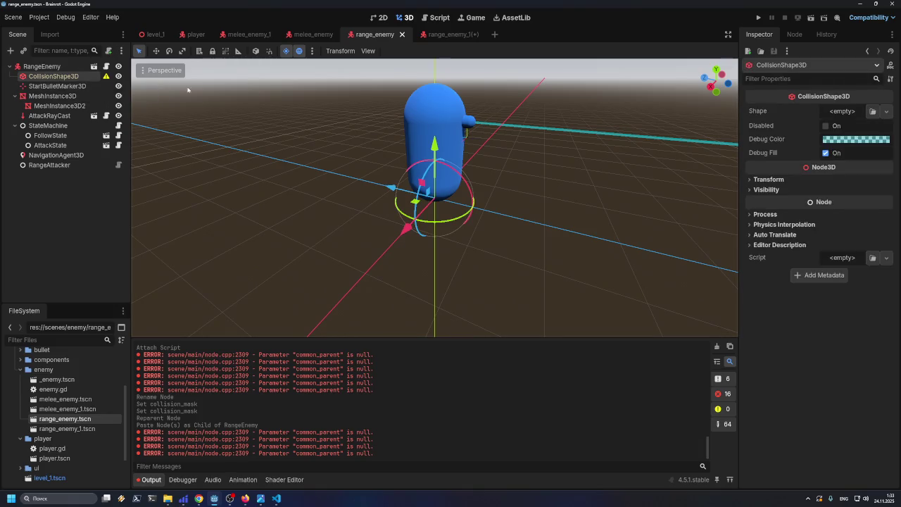
click(885, 114)
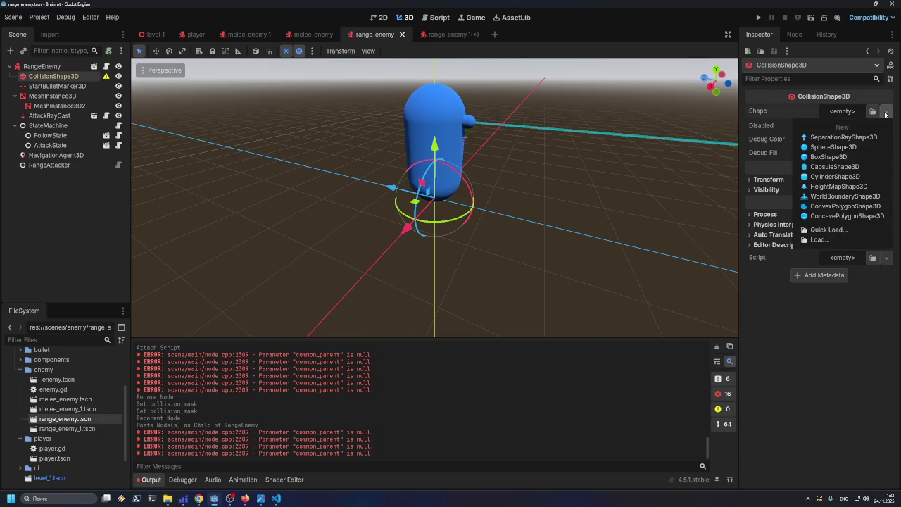
click(832, 167)
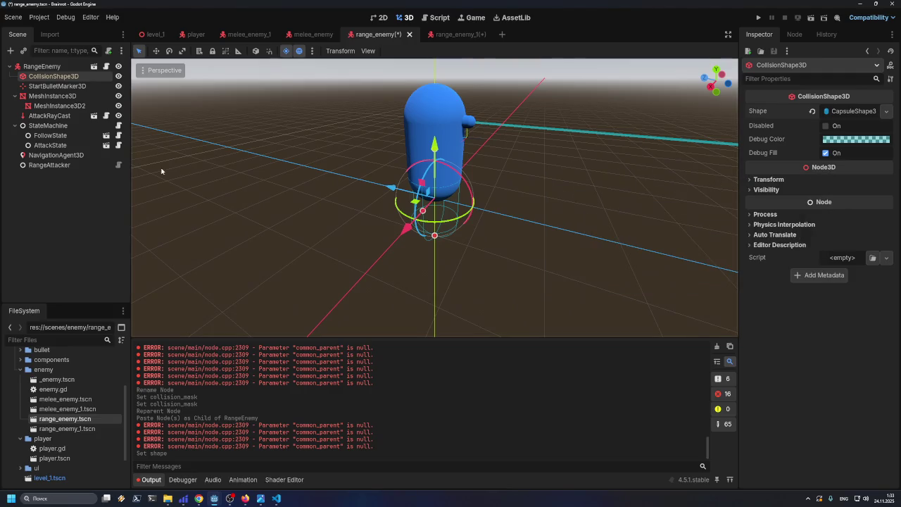
click(771, 182)
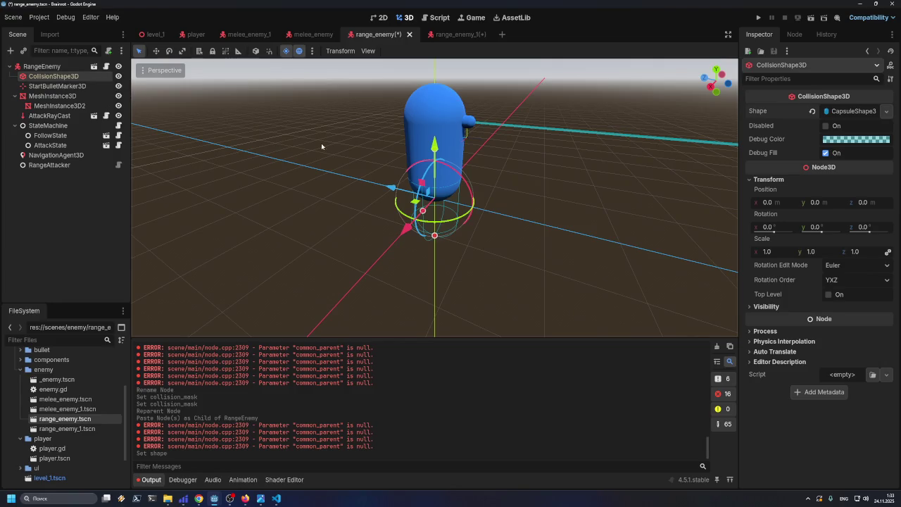
click(836, 204)
text(1)
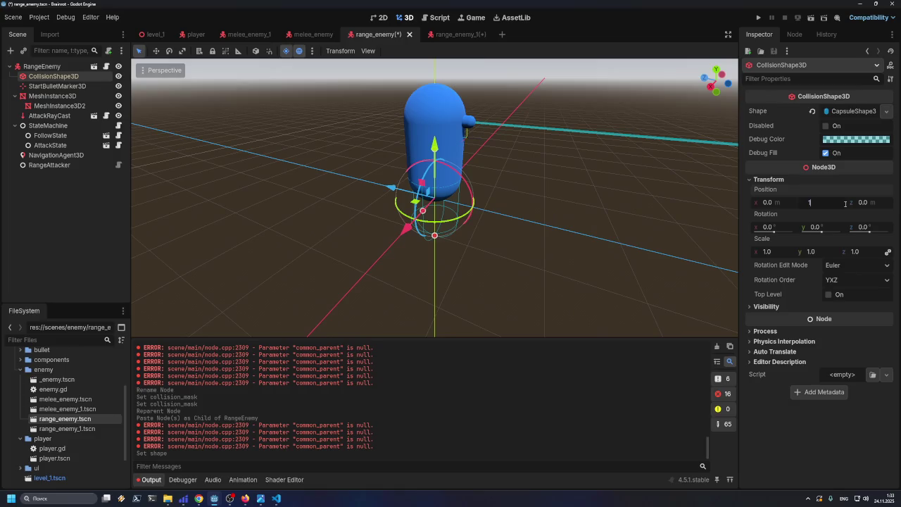
key(Return)
key(ctrl+s)
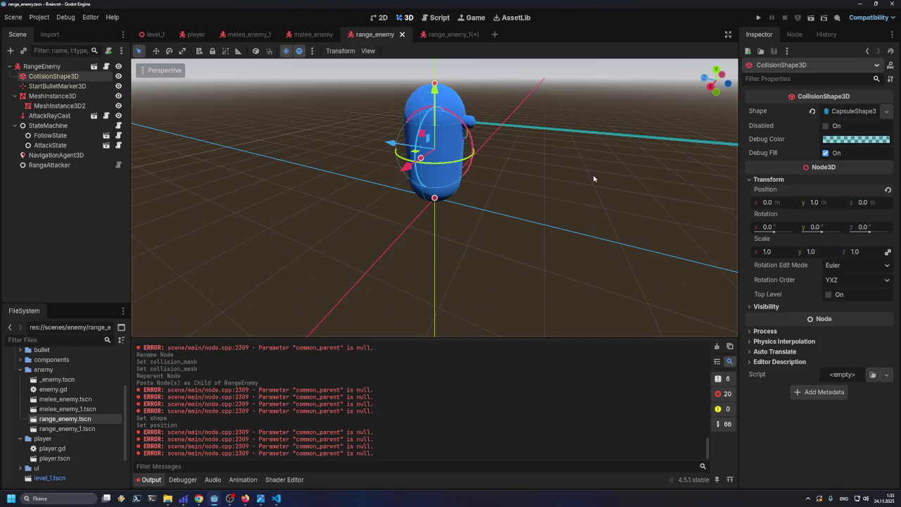
Check range_enemy_1's CollisionShape3D and save that scene
click(434, 35)
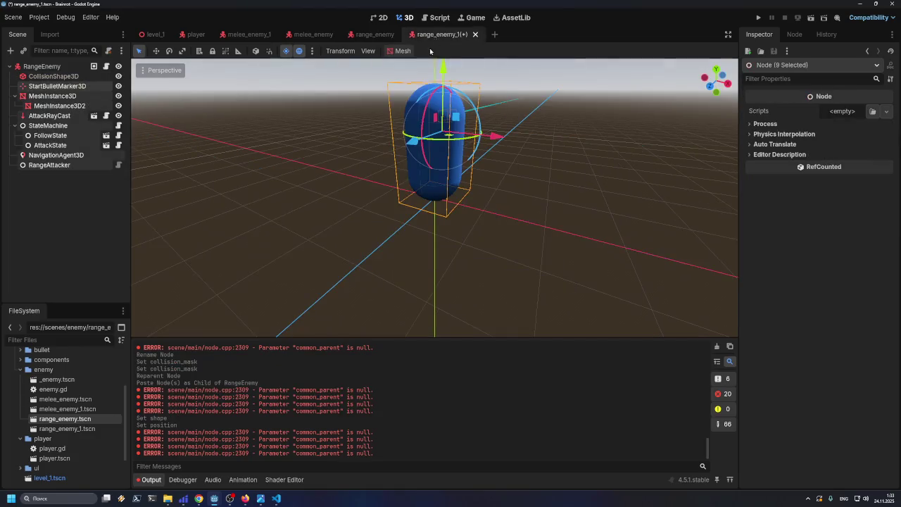
click(53, 76)
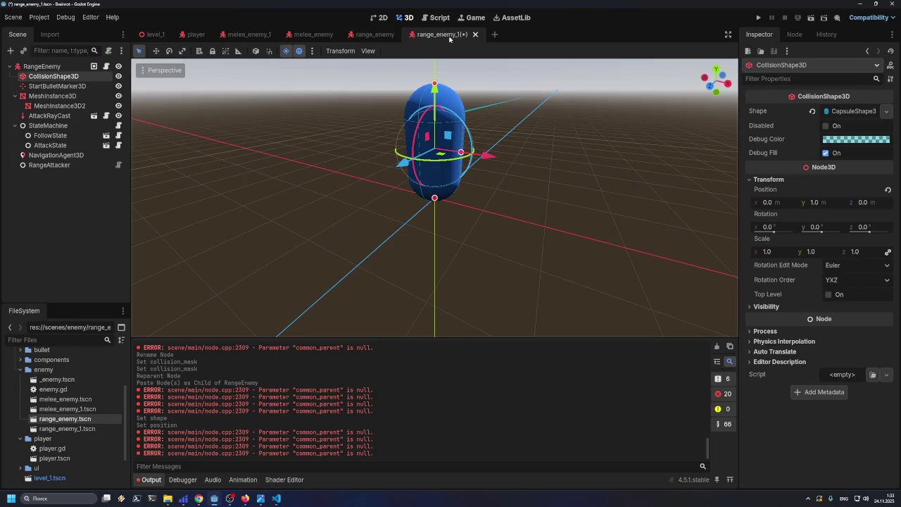
key(ctrl+s)
Give melee_enemy's CollisionShape3D a CapsuleShape3D at position Y 1 and save
click(313, 33)
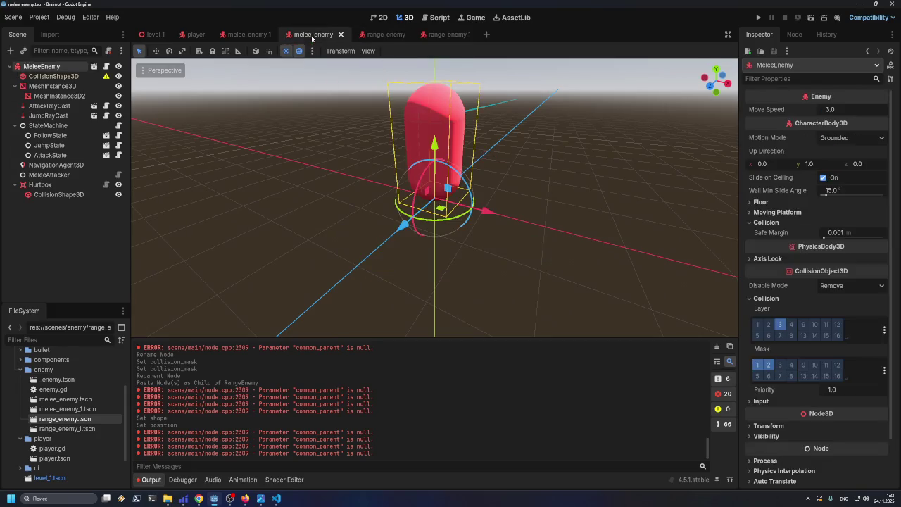
click(53, 76)
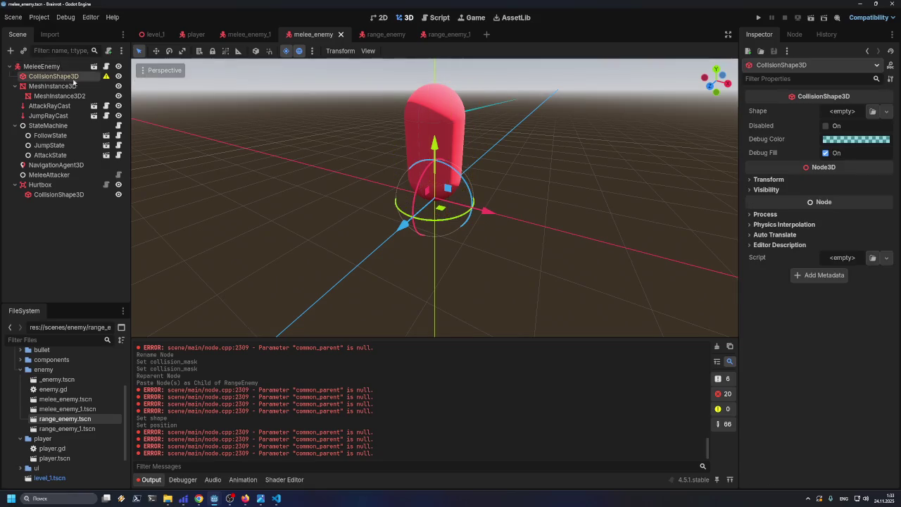
click(886, 111)
click(835, 166)
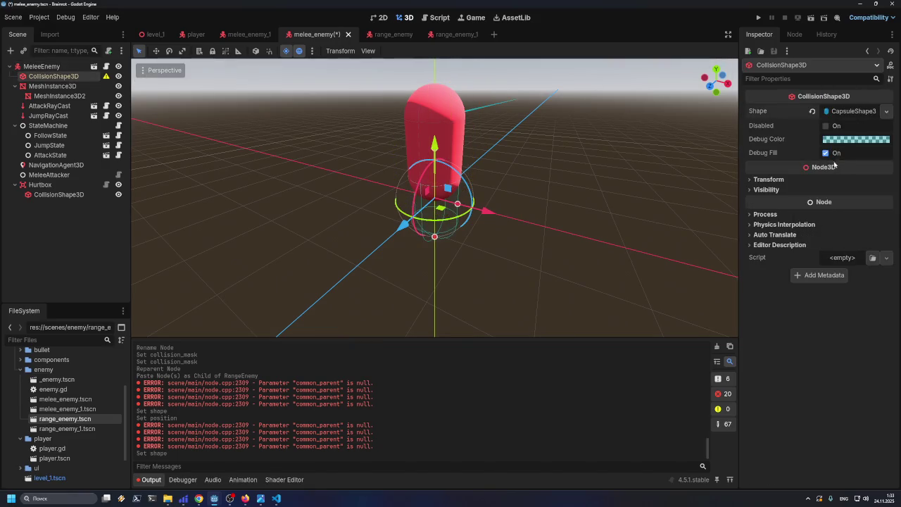
click(851, 111)
click(828, 111)
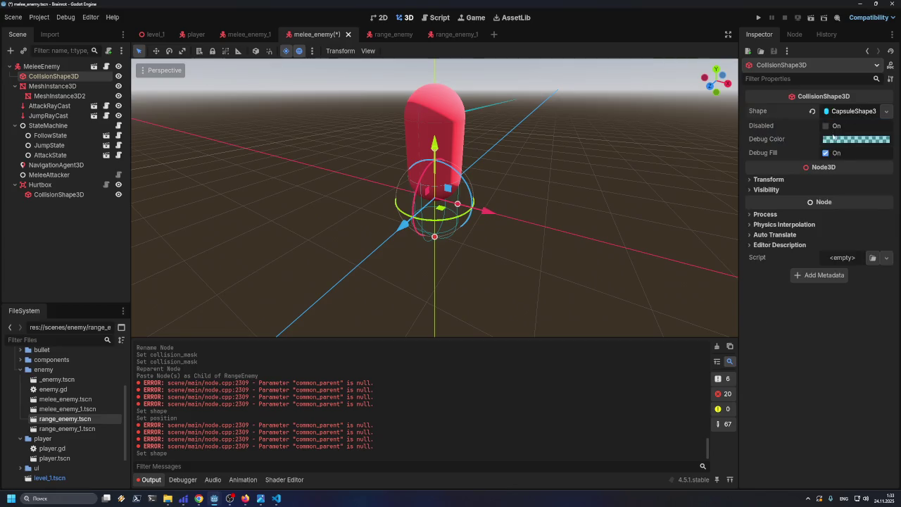
click(774, 179)
click(815, 201)
text(1)
key(Return)
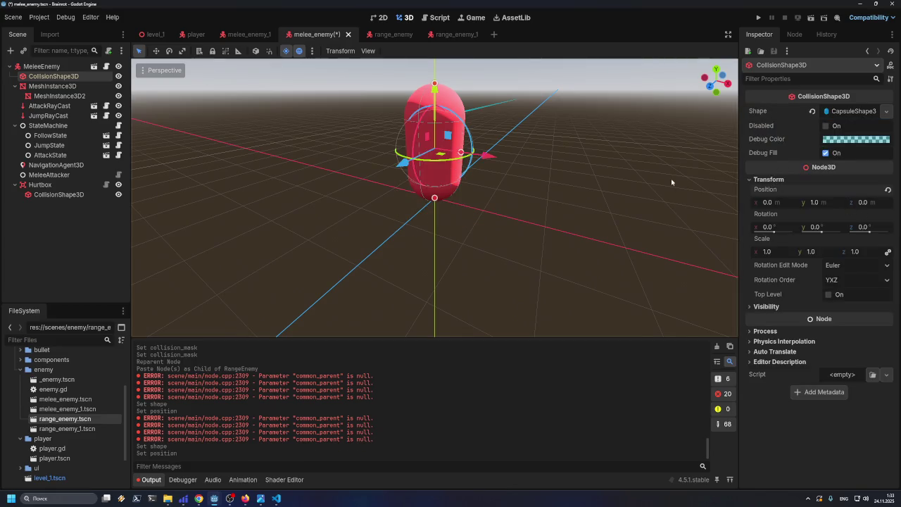
click(669, 179)
key(ctrl+s)
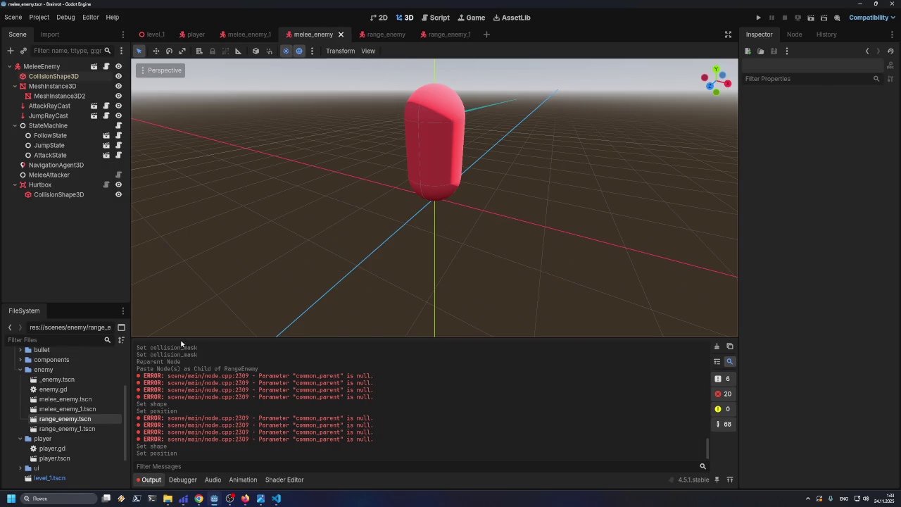
click(758, 18)
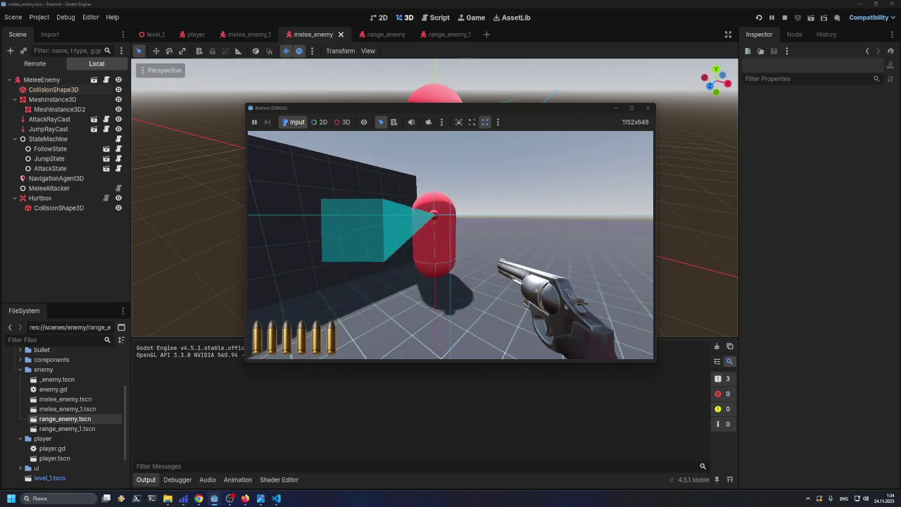
key(s)
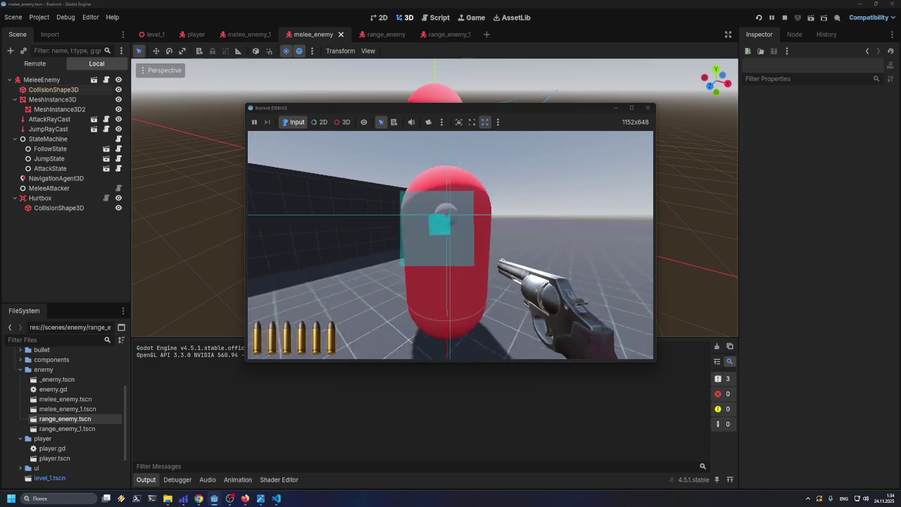
key(s)
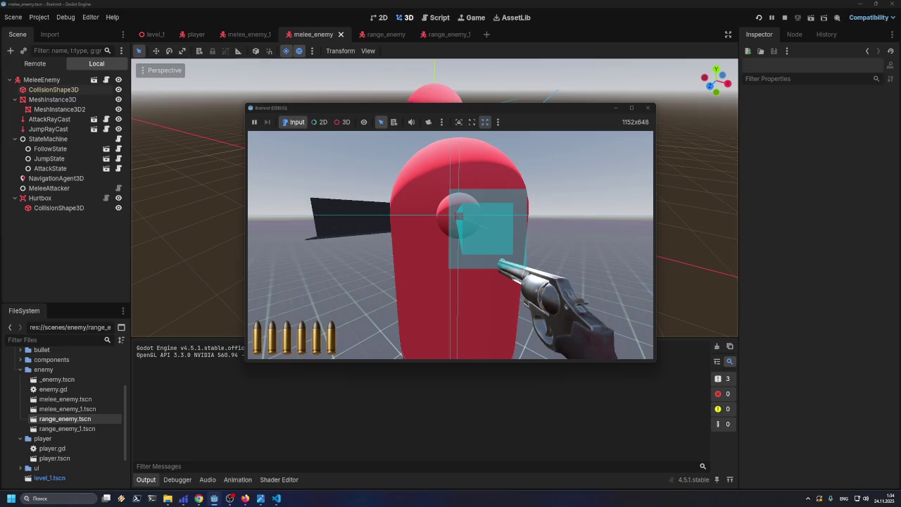
key(F8)
click(53, 136)
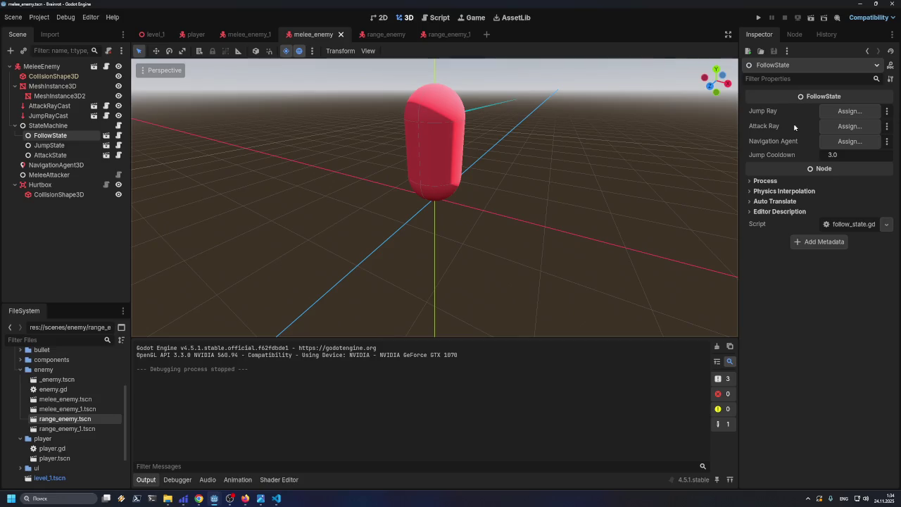
Assign JumpRayCast, AttackRayCast and NavigationAgent3D to FollowState's fields and save
click(849, 111)
double_click(452, 156)
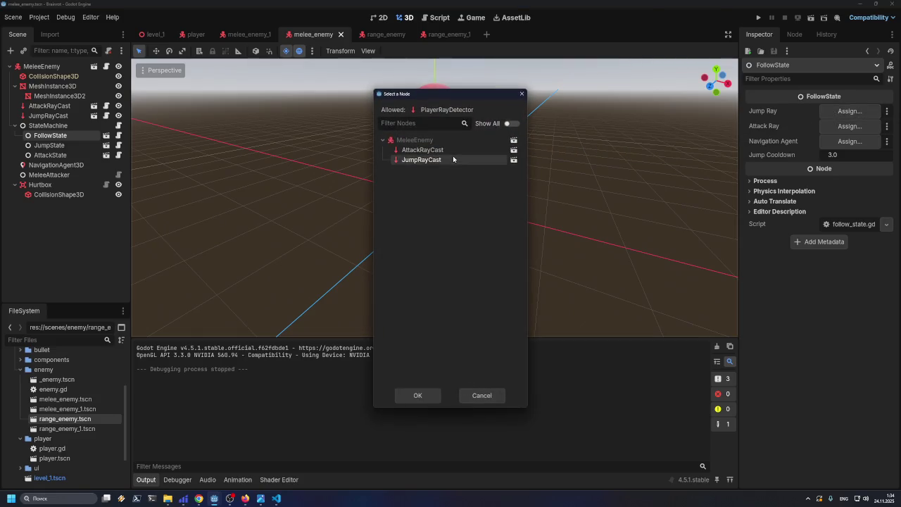
click(849, 126)
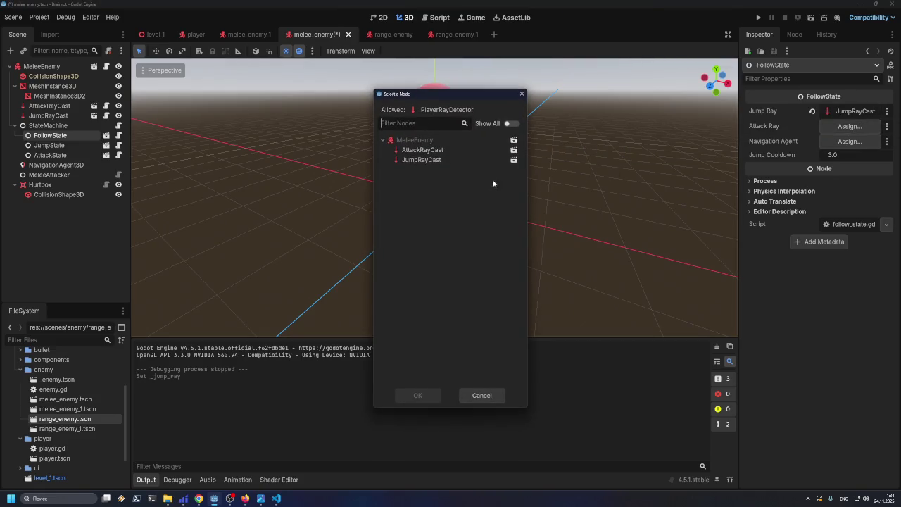
double_click(450, 150)
click(850, 141)
double_click(413, 152)
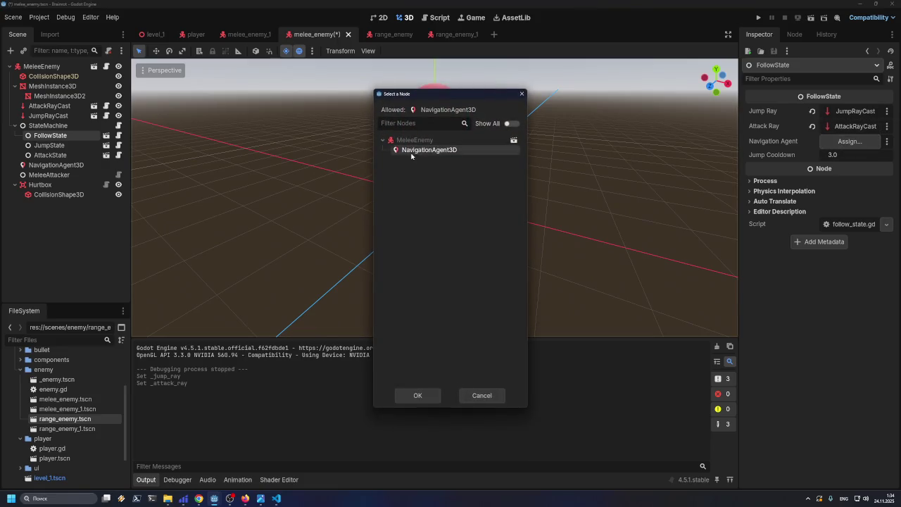
key(ctrl+s)
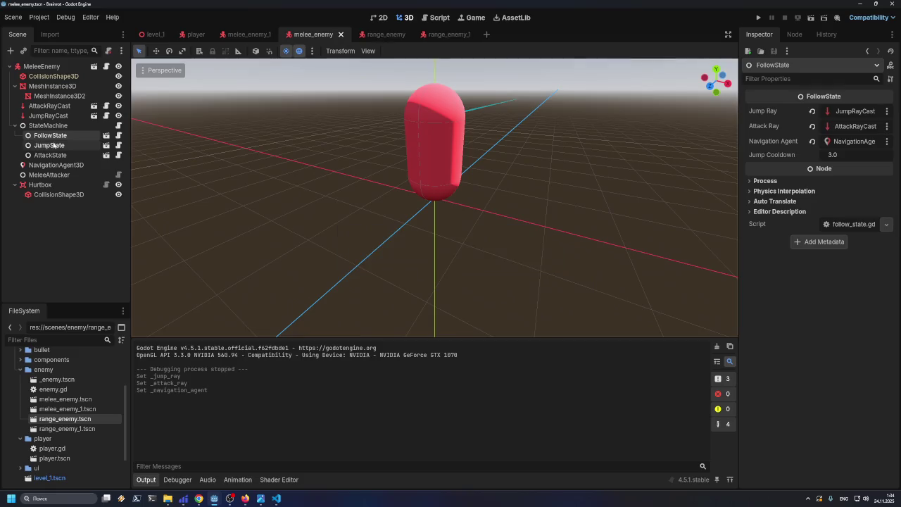
Select JumpState, leave its ray detector unassigned, and open jump_state.gd
click(49, 145)
click(849, 110)
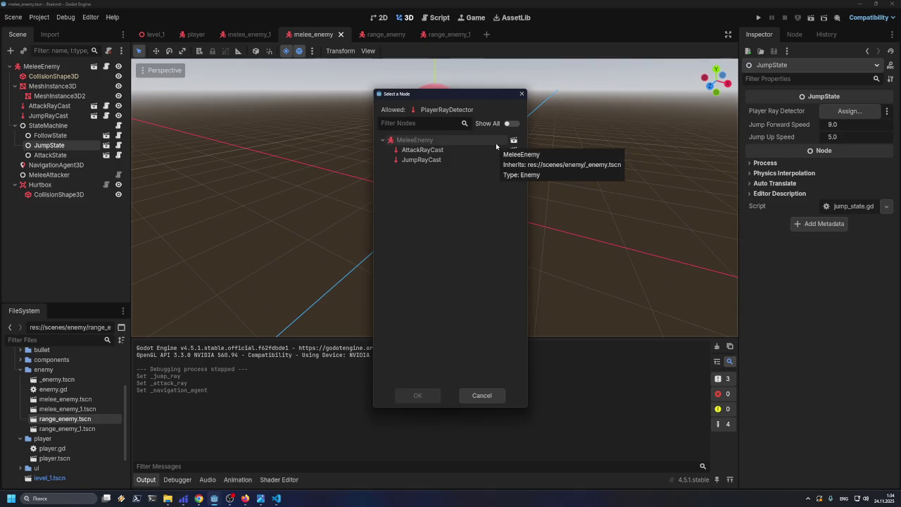
click(522, 93)
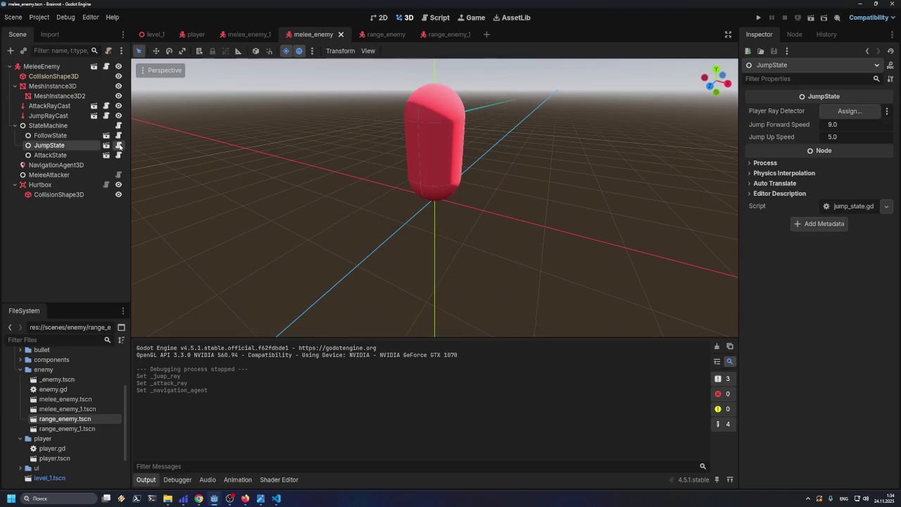
click(118, 145)
scroll(369, 151, up, 5)
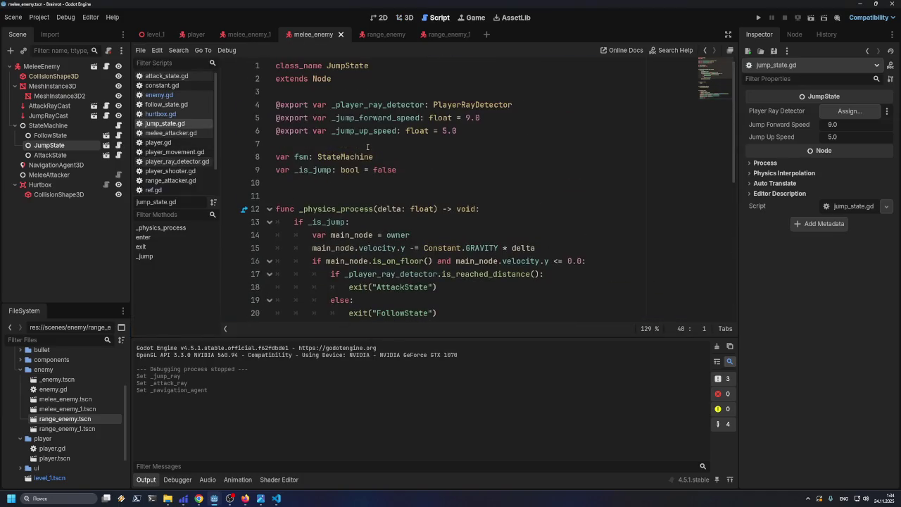
Rename the jump state's line 4 export from _player_ray_detector to _attack_ray_detector and save
double_click(361, 105)
scroll(365, 131, down, 2)
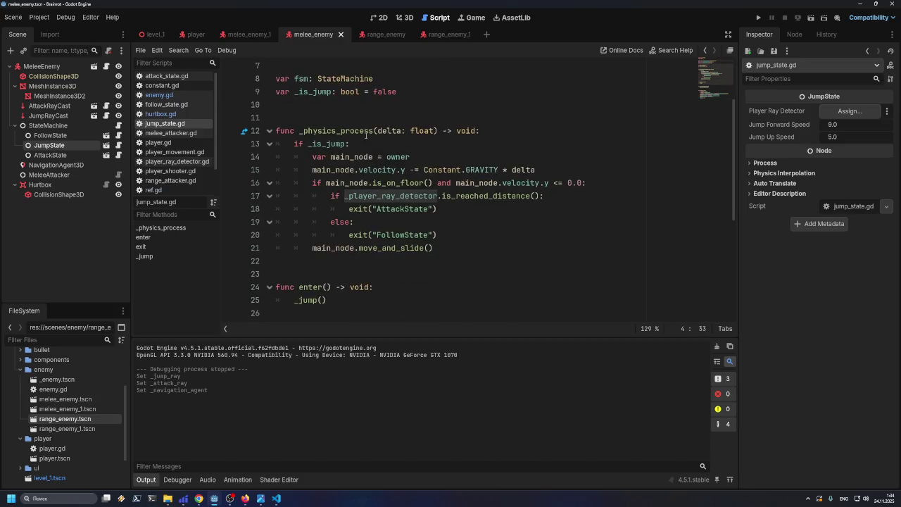
scroll(336, 185, up, 2)
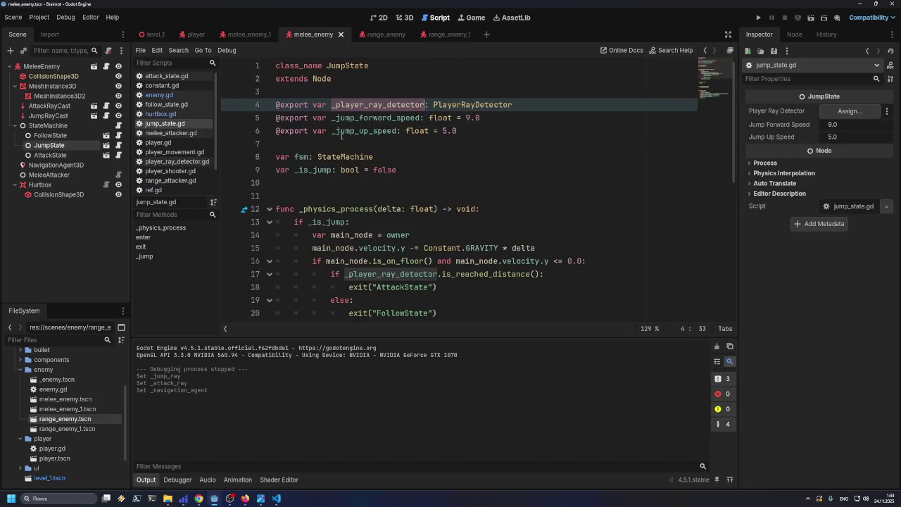
click(336, 117)
click(364, 105)
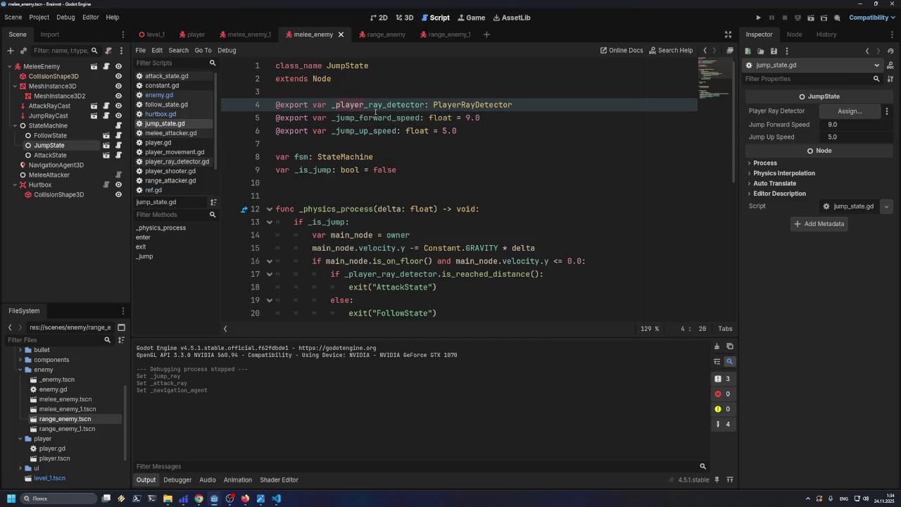
key(BackSpace)
key(BackSpace)
key(BackSpace)
text(attack)
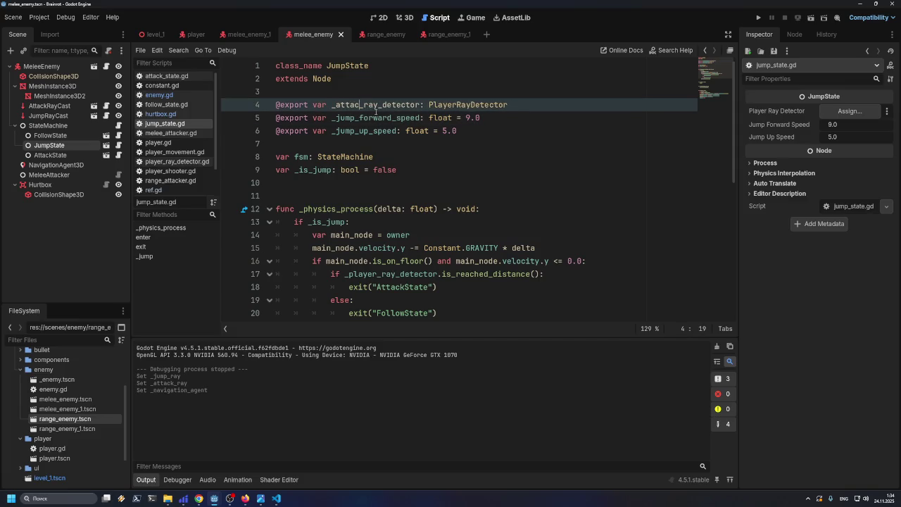
key(ctrl+s)
key(ctrl+Right)
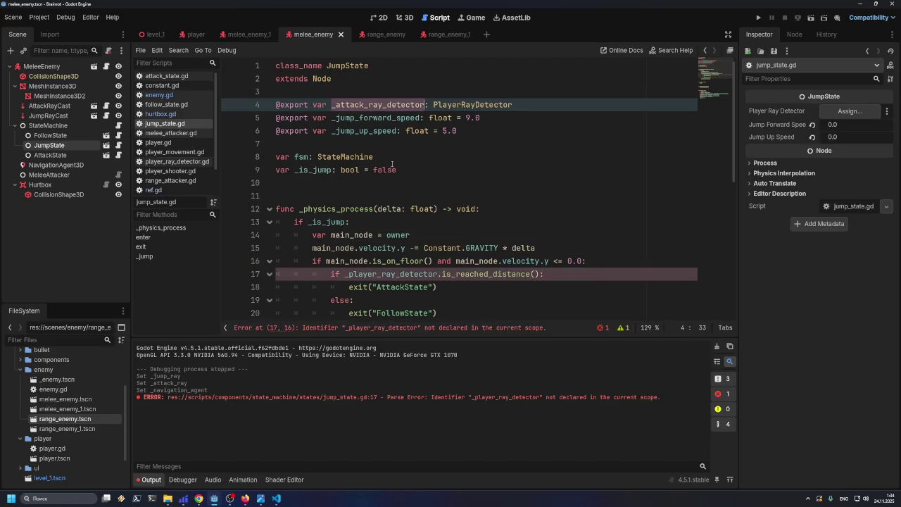
Replace the old variable reference on line 17 with _attack_ray_detector and save jump_state.gd
double_click(378, 274)
text(_attack_ray_detector)
click(423, 235)
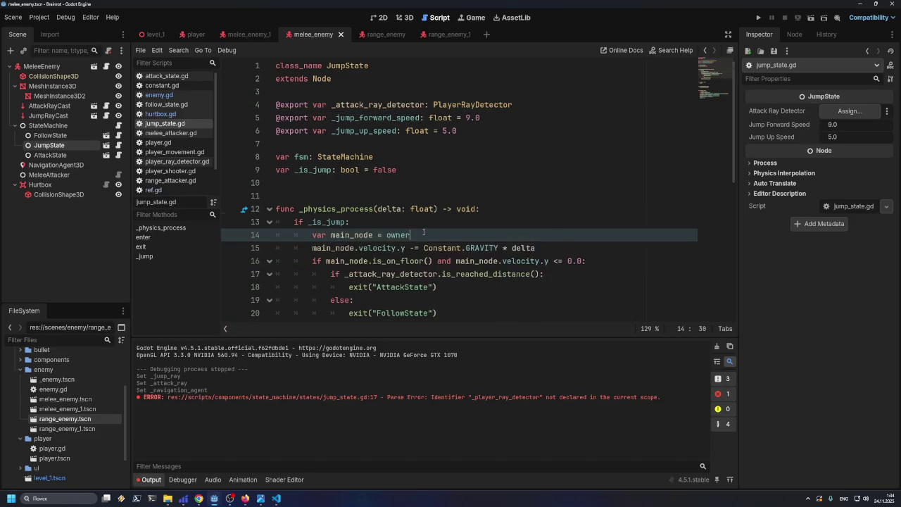
scroll(423, 232, down, 4)
scroll(423, 231, down, 3)
click(397, 300)
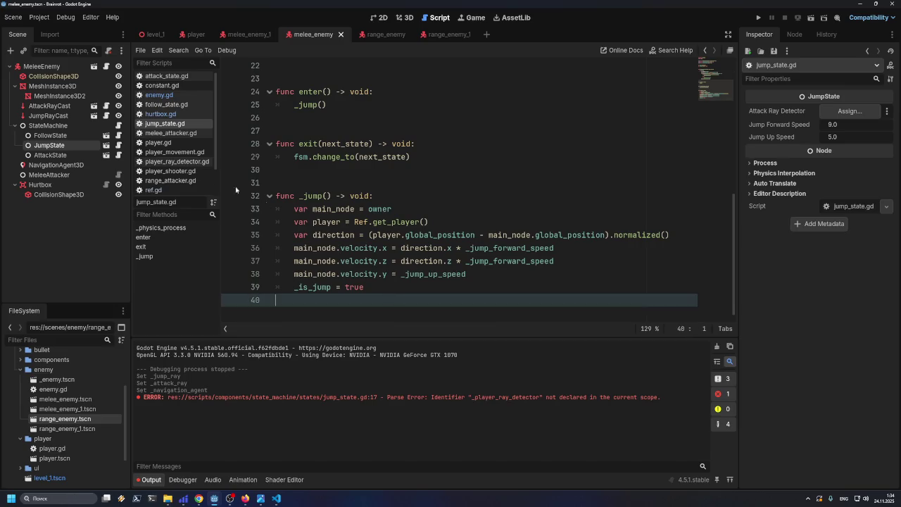
key(ctrl+s)
Assign AttackRayCast to JumpState's Attack Ray Detector and save the scene
click(850, 110)
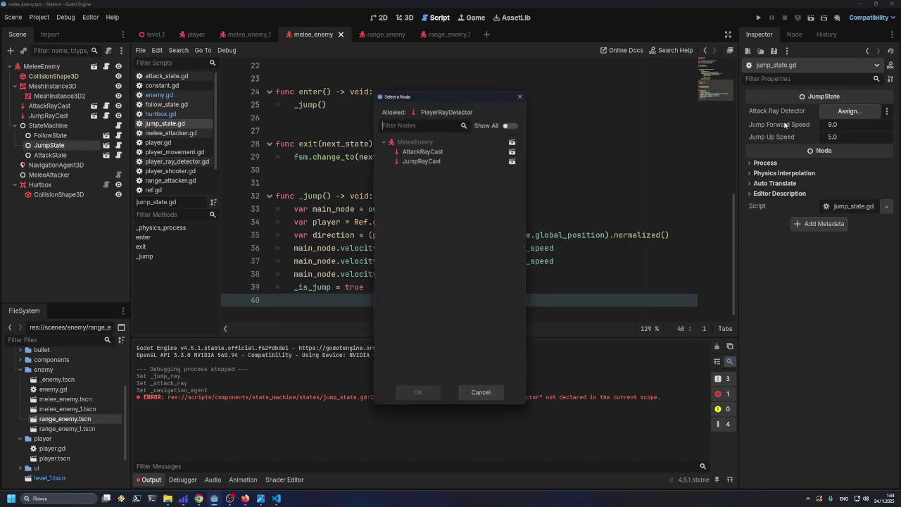
double_click(407, 150)
key(ctrl+s)
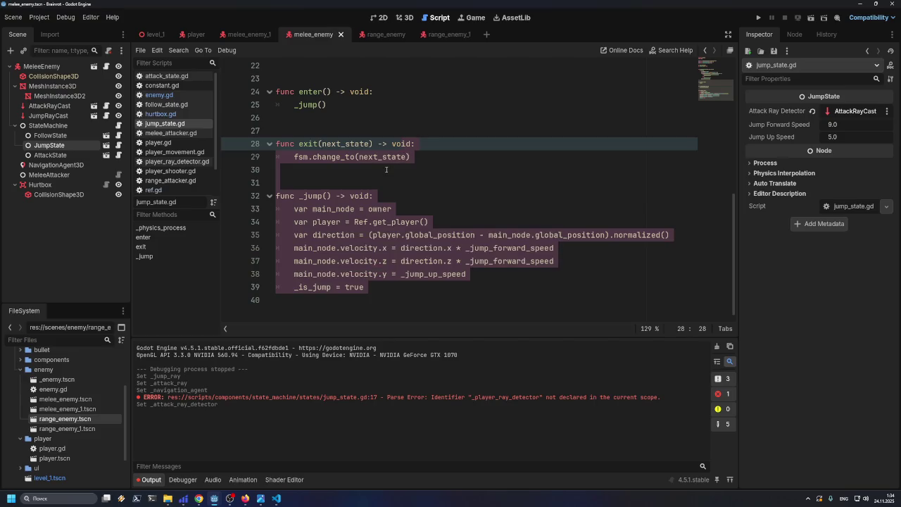
click(385, 169)
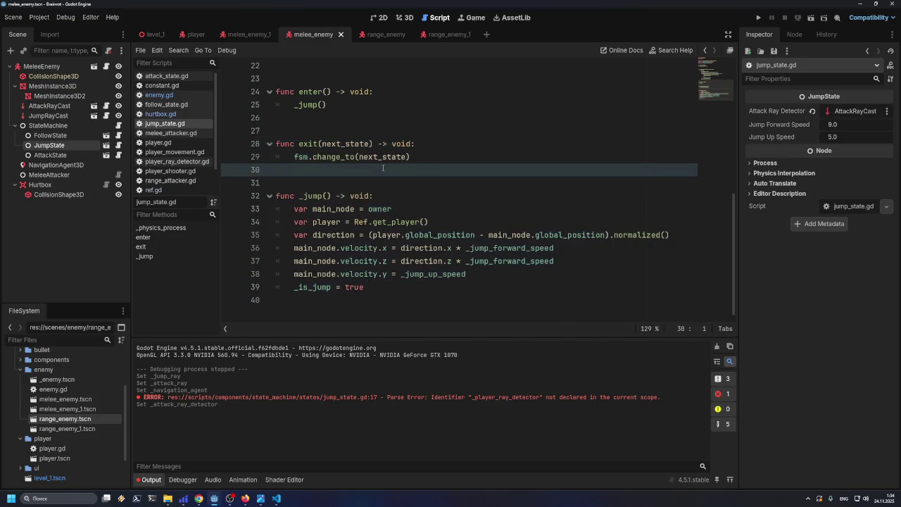
scroll(382, 167, up, 7)
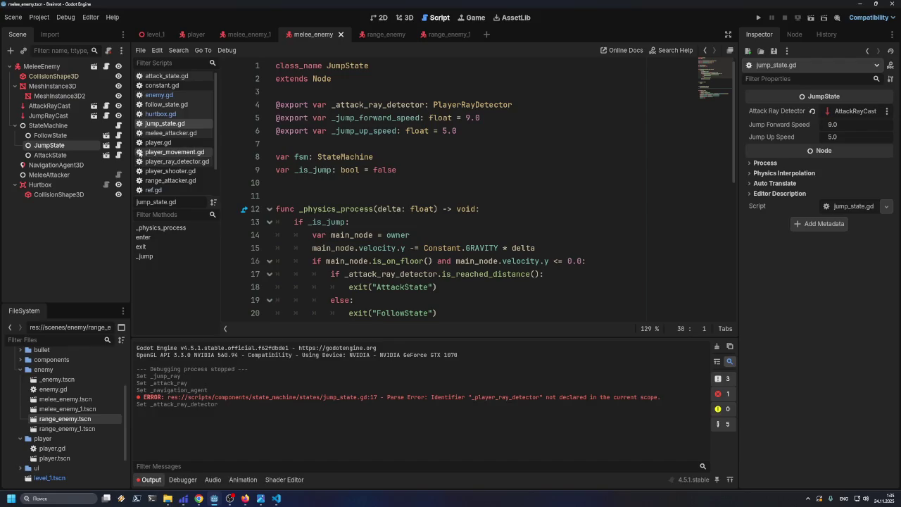
click(85, 155)
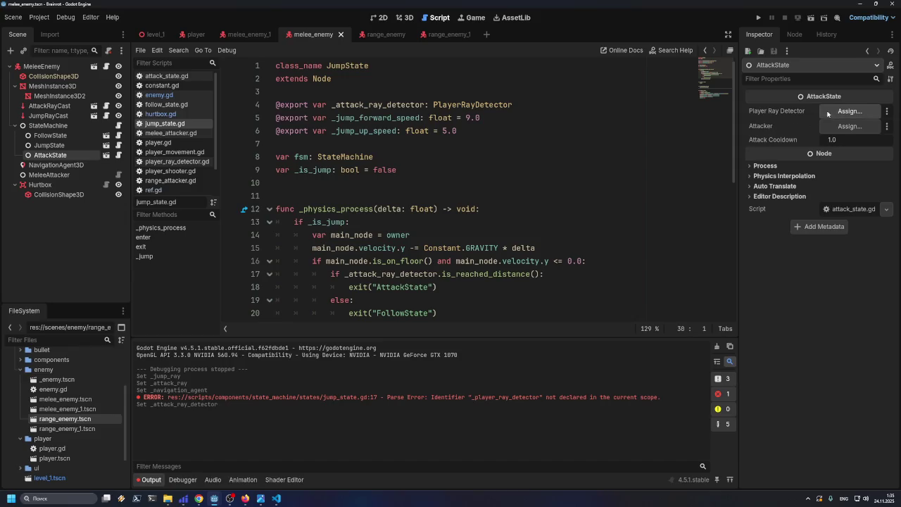
In attack_state.gd, rename the line 4 export _player_ray_detector to _attack_ray_detector and save
click(118, 155)
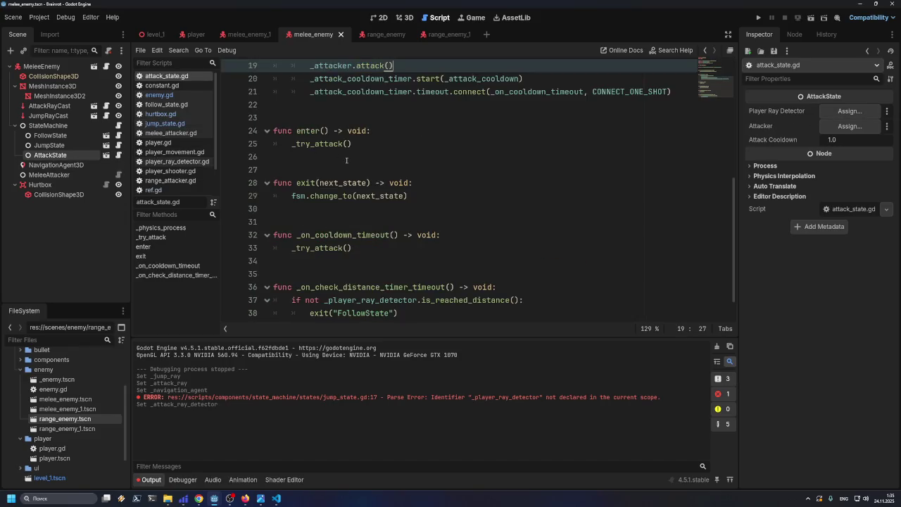
scroll(351, 157, up, 1)
double_click(373, 104)
scroll(371, 157, down, 7)
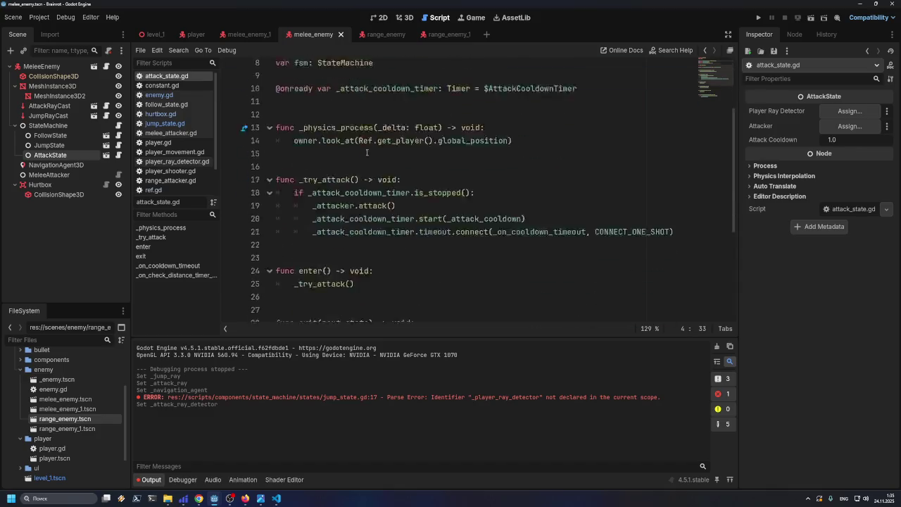
scroll(374, 293, up, 7)
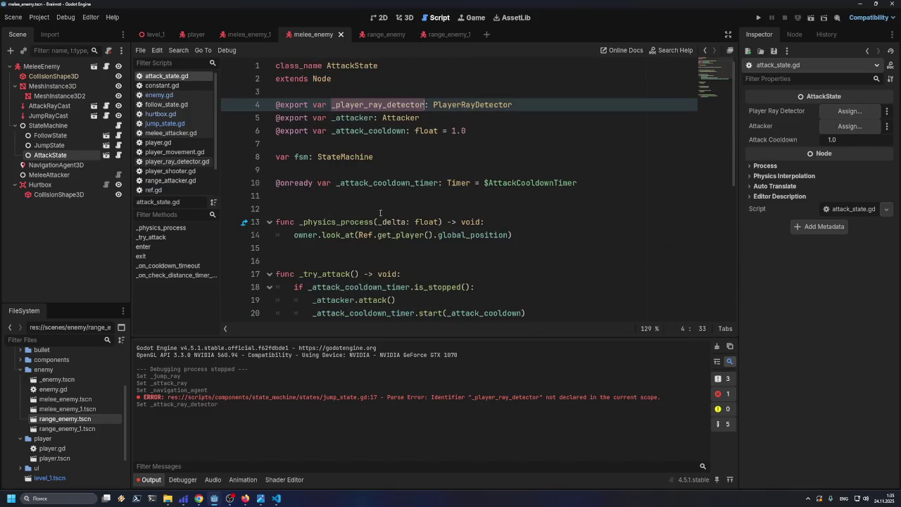
scroll(380, 213, down, 7)
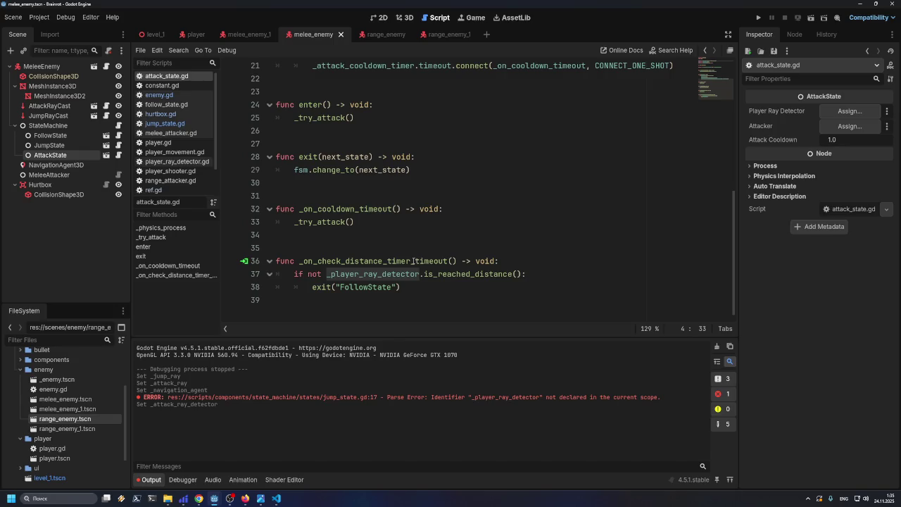
scroll(412, 260, up, 5)
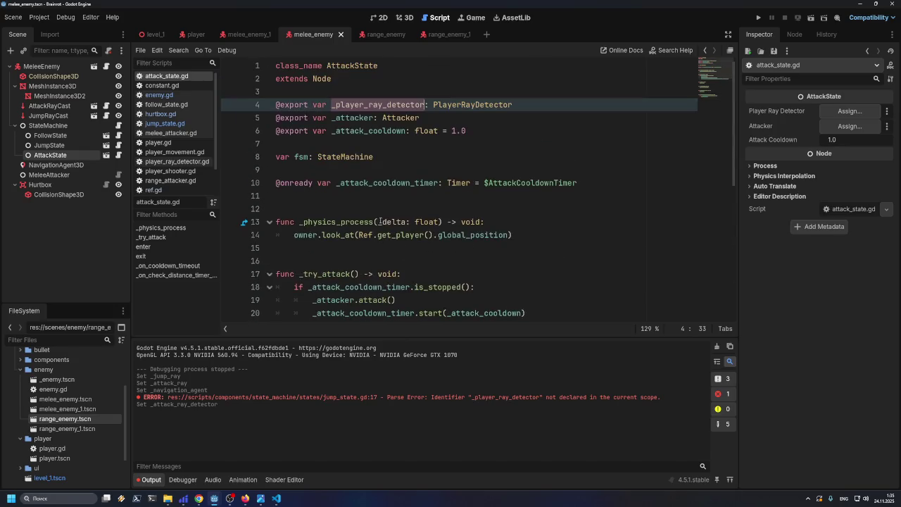
click(342, 118)
click(337, 104)
click(363, 105)
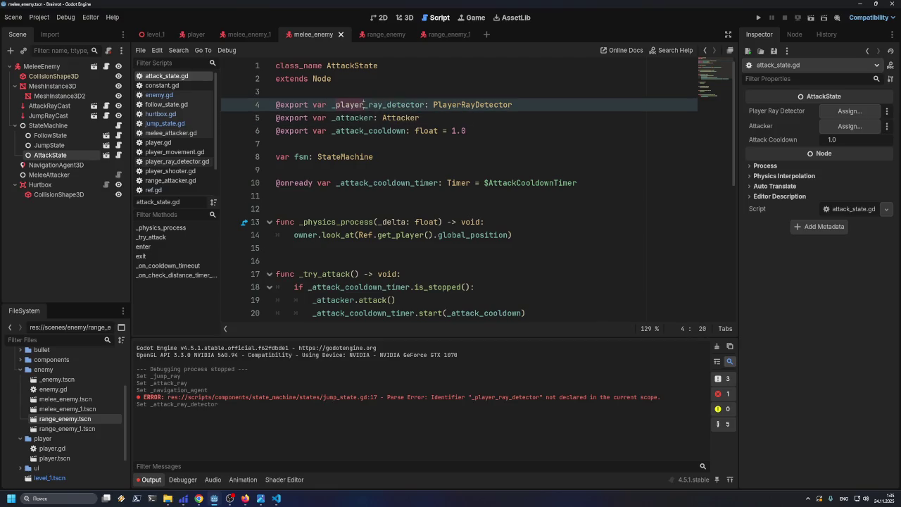
key(BackSpace)
key(BackSpace)
key(BackSpace)
text(attack)
double_click(364, 104)
key(ctrl+c)
key(ctrl+s)
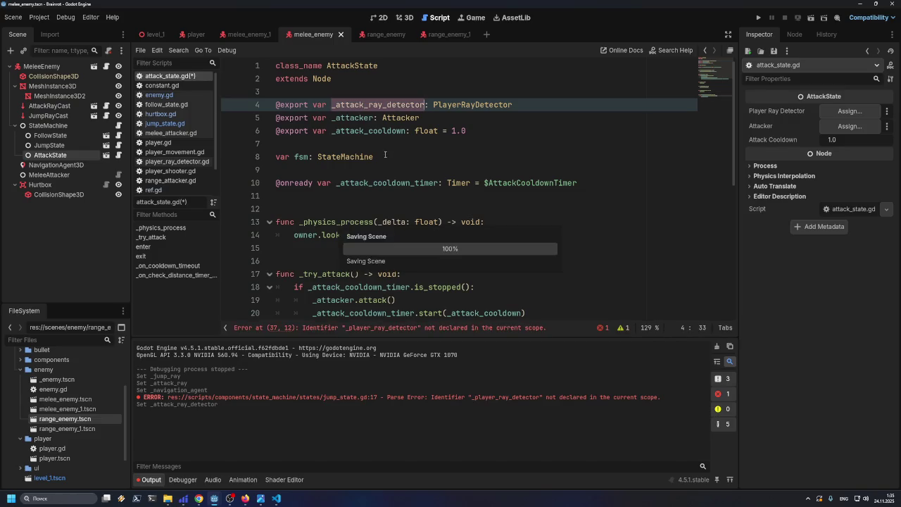
Replace the line 37 reference with _attack_ray_detector and save the attack state script
scroll(363, 201, down, 5)
double_click(363, 274)
key(ctrl+v)
click(398, 247)
scroll(397, 243, up, 5)
scroll(397, 243, up, 1)
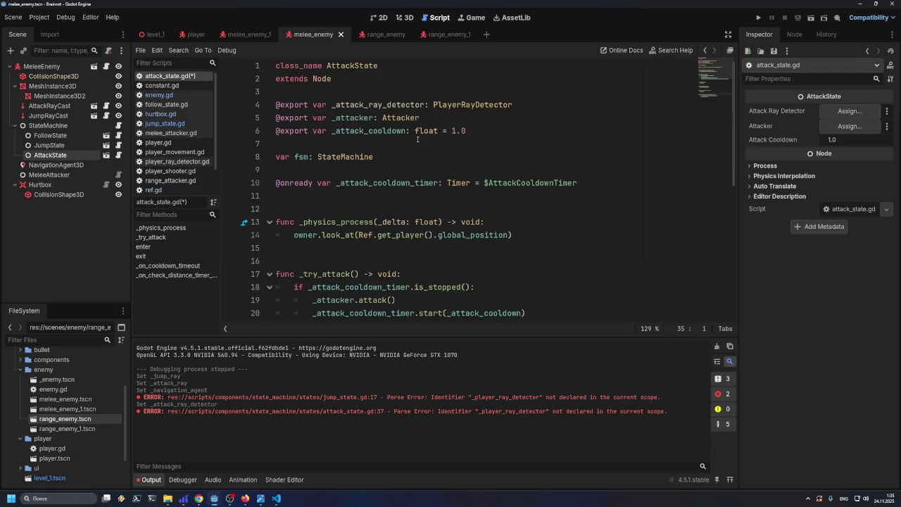
mouse_move(422, 130)
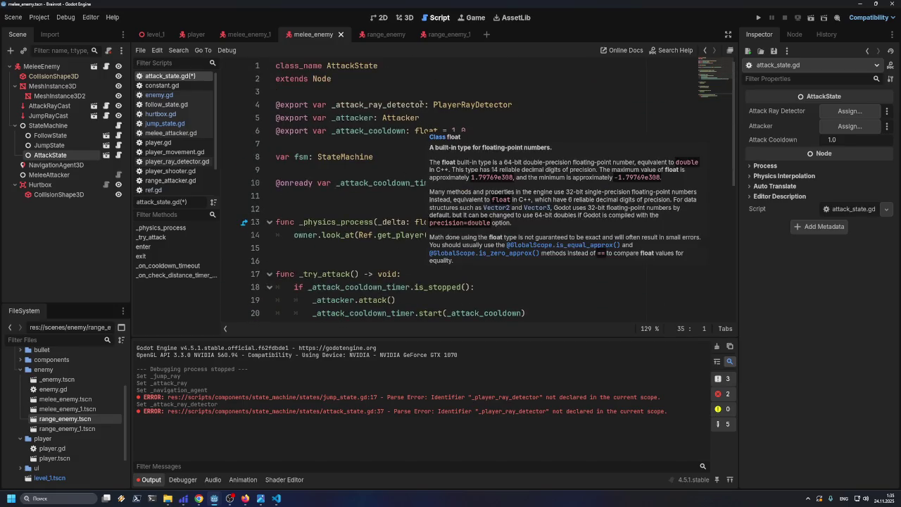
click(385, 104)
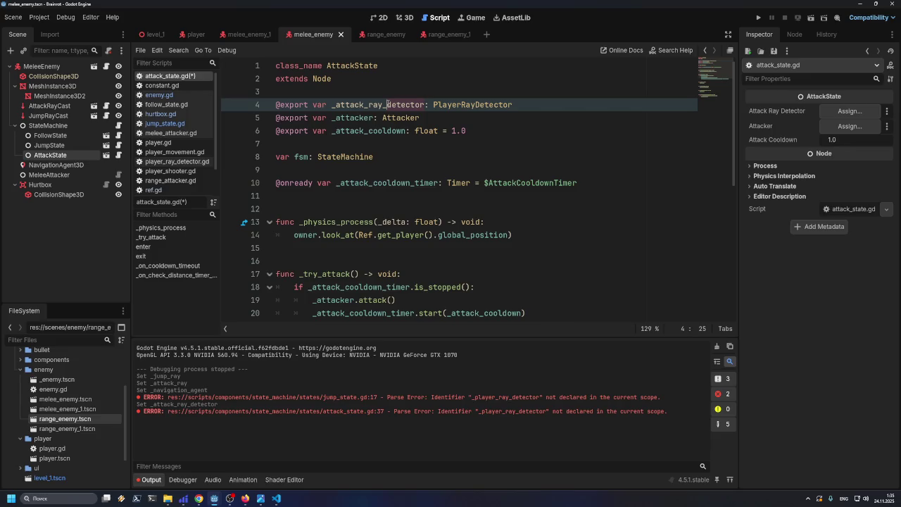
scroll(384, 121, down, 7)
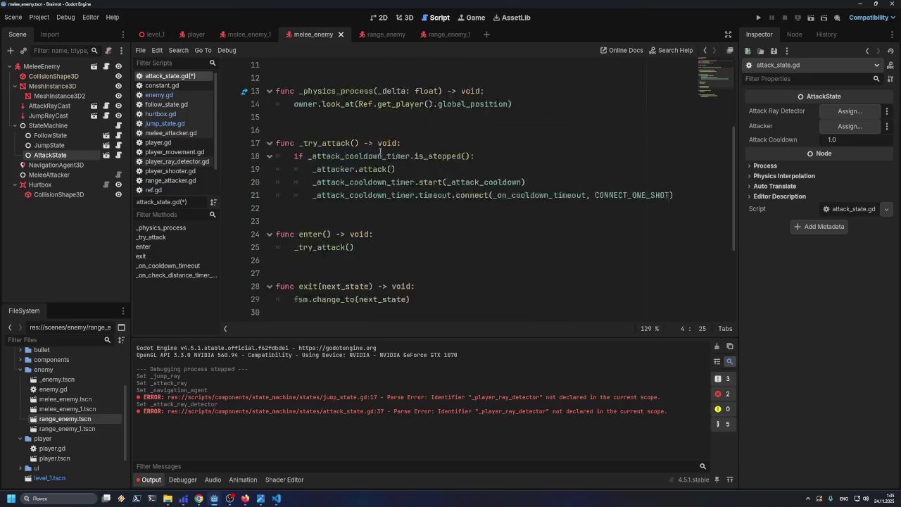
click(357, 300)
key(ctrl+s)
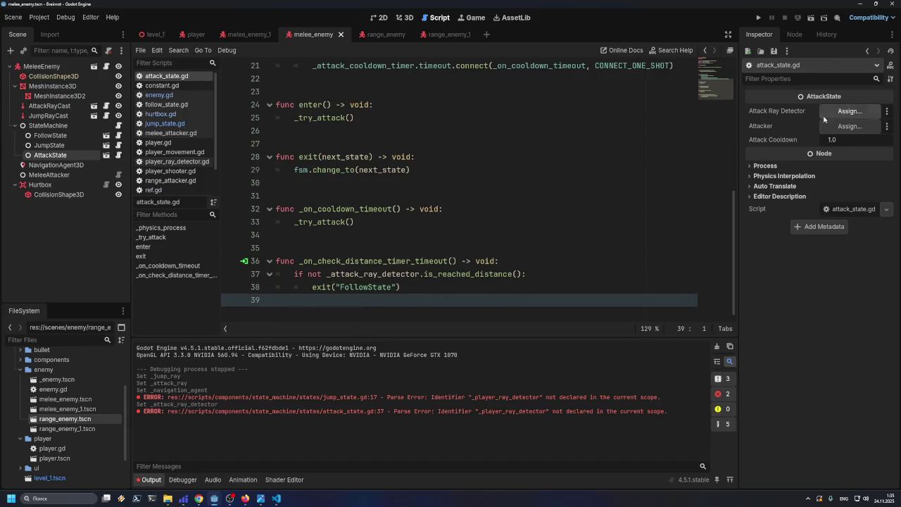
Assign AttackRayCast as Attack Ray Detector and MeleeAttacker as Attacker, then save melee_enemy
click(849, 110)
double_click(422, 150)
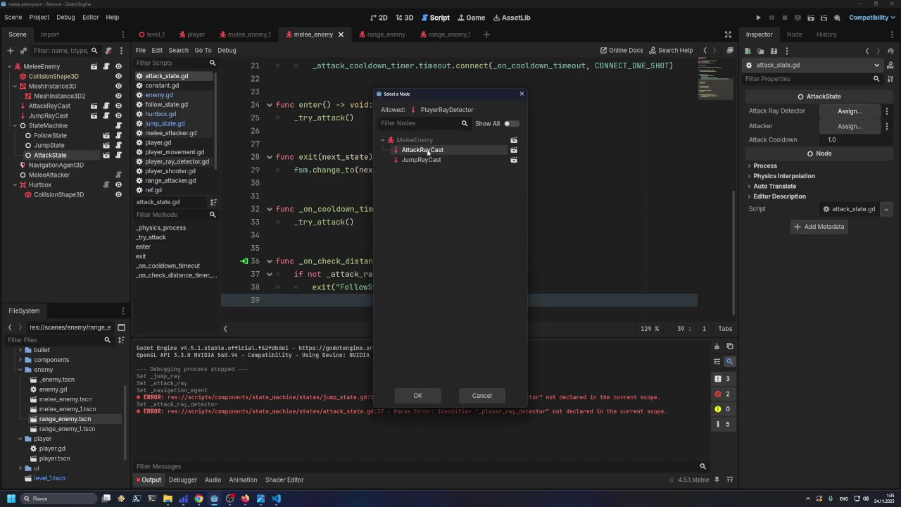
click(849, 126)
double_click(422, 150)
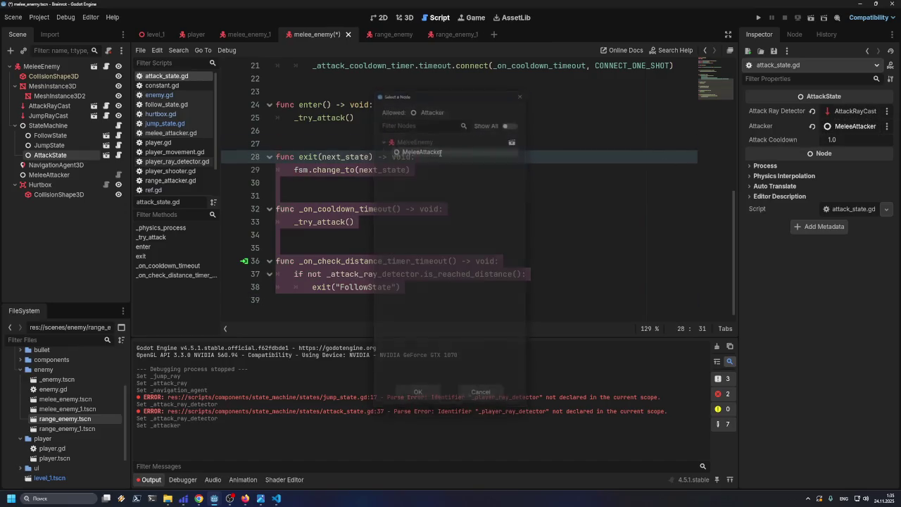
click(484, 164)
key(ctrl+s)
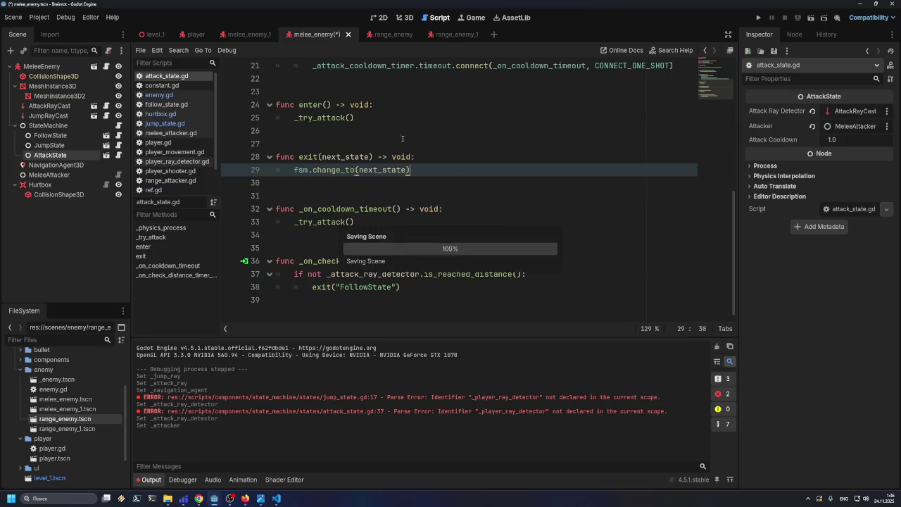
In range_enemy, set FollowState's Attack Ray to AttackRayCast and Navigation Agent to NavigationAgent3D, then save
click(380, 33)
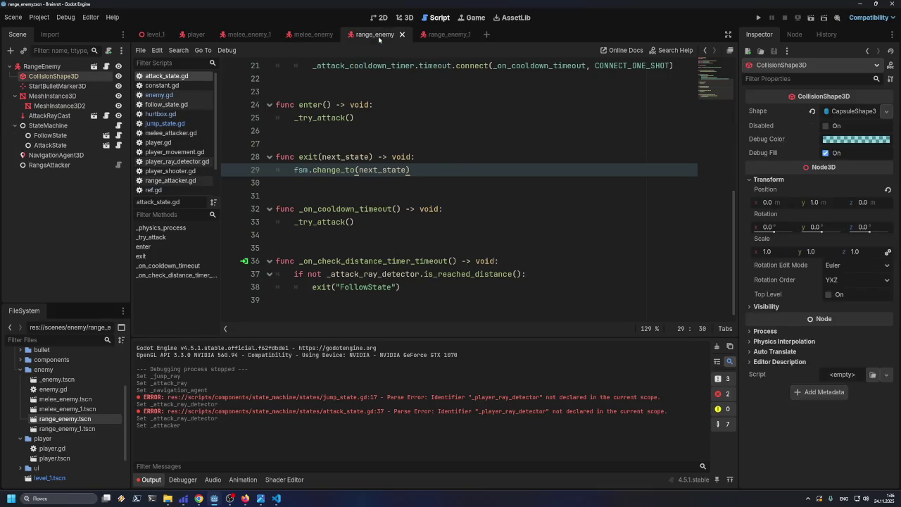
click(50, 135)
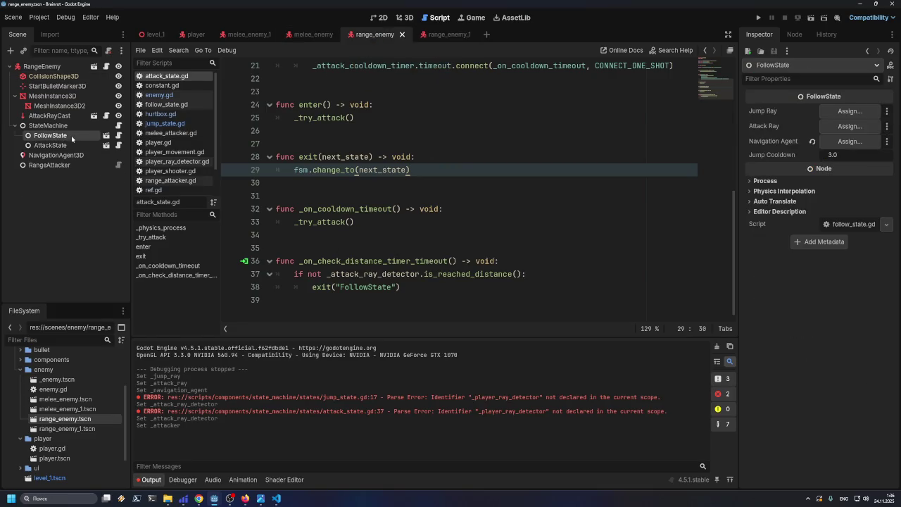
click(845, 111)
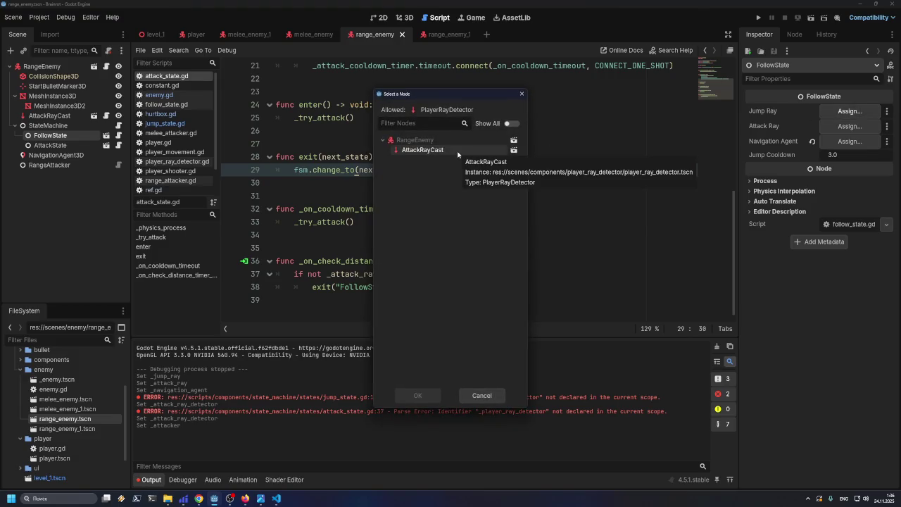
click(522, 95)
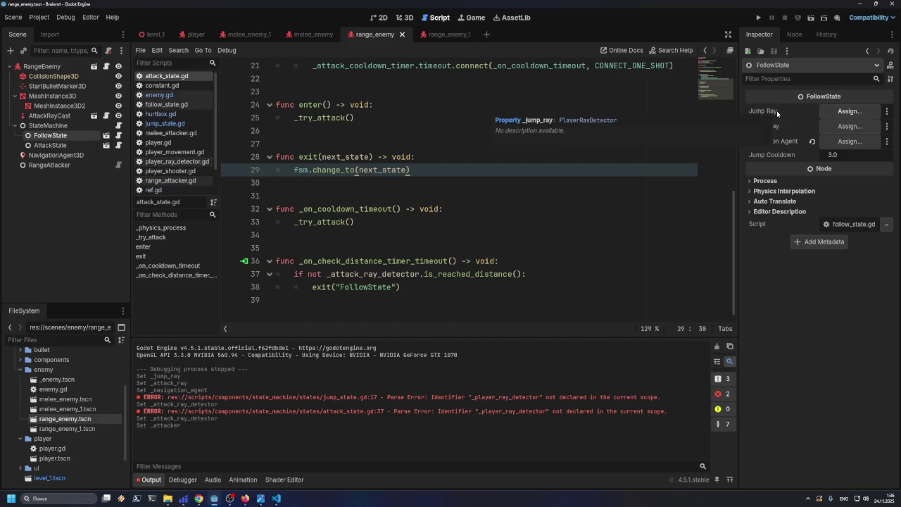
click(848, 127)
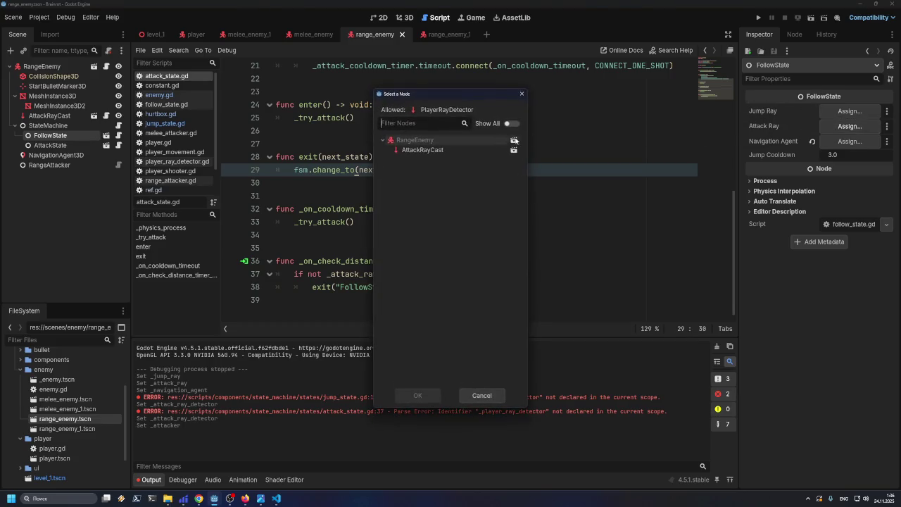
double_click(472, 151)
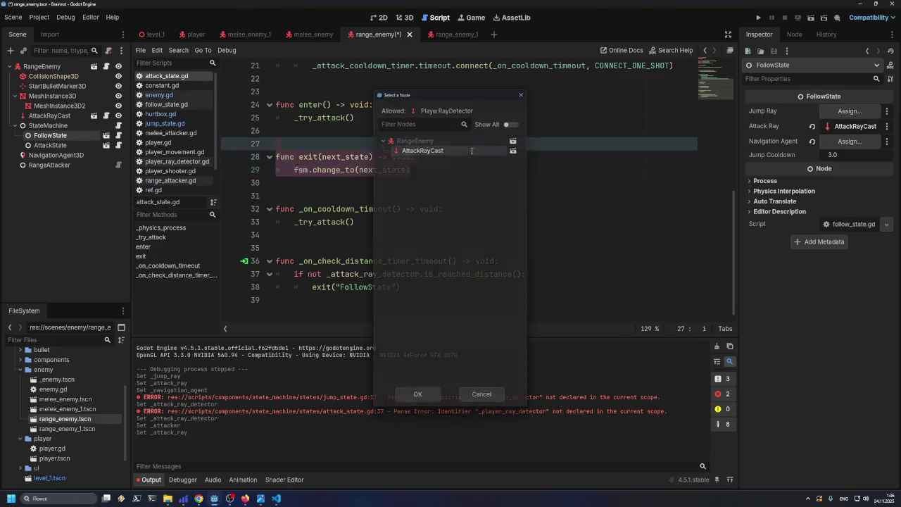
click(841, 142)
double_click(481, 152)
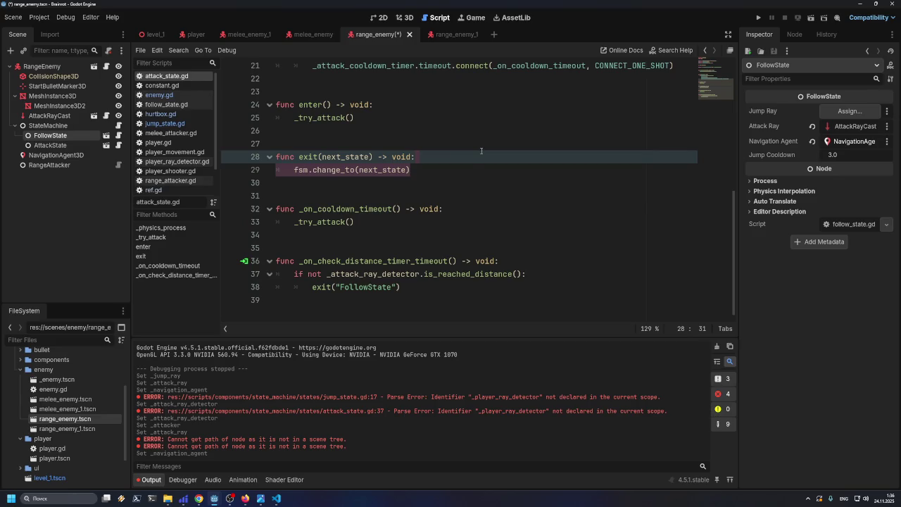
key(ctrl+s)
Set AttackState's Attack Ray Detector to AttackRayCast and Attacker to RangeAttacker, then save
click(50, 145)
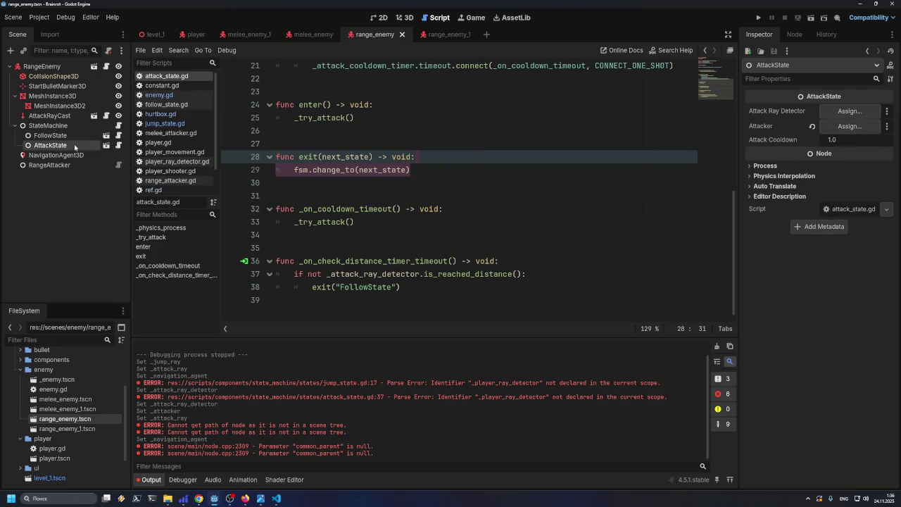
click(850, 110)
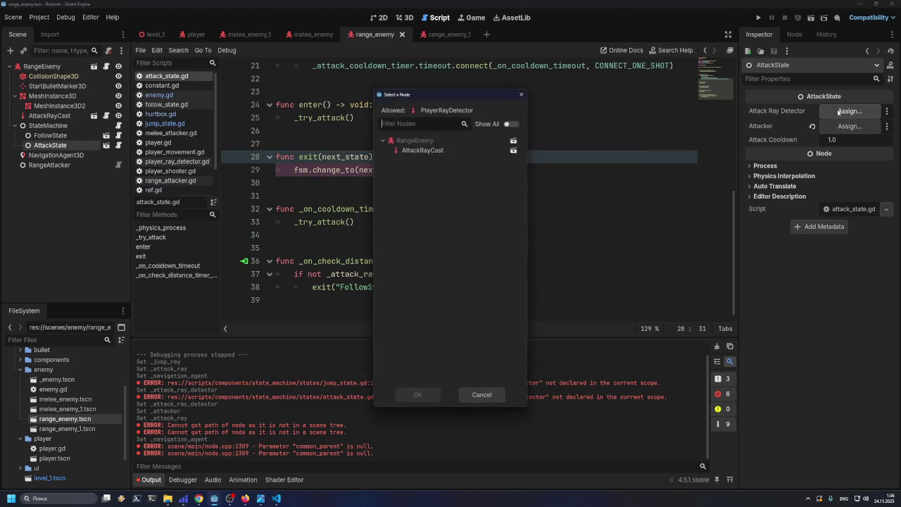
double_click(448, 151)
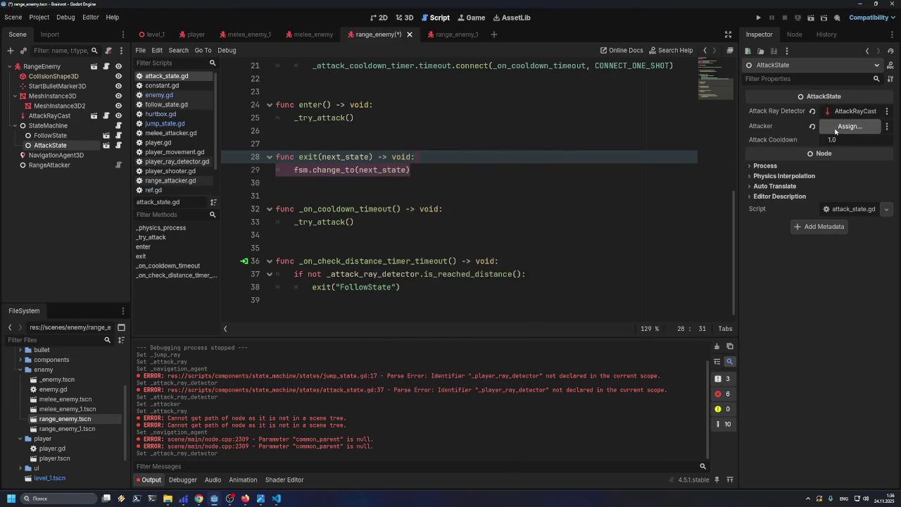
click(849, 126)
double_click(422, 150)
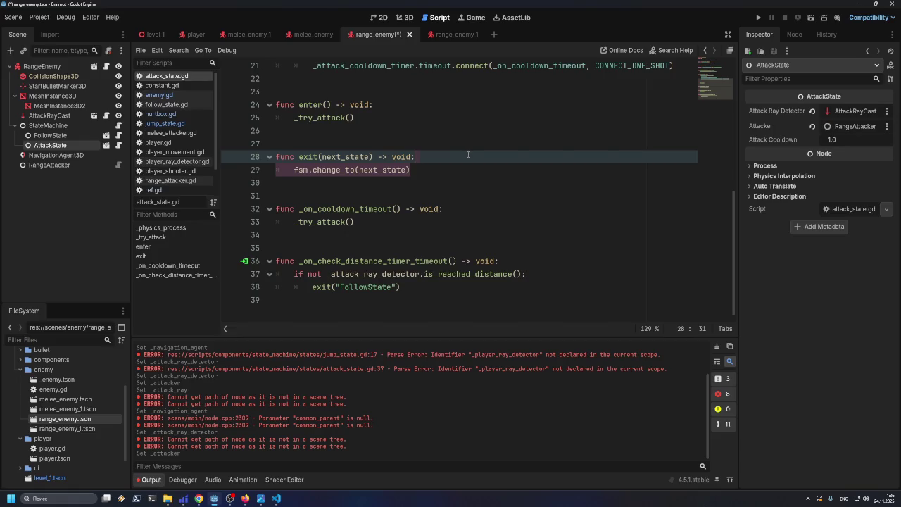
click(474, 144)
key(ctrl+s)
click(50, 135)
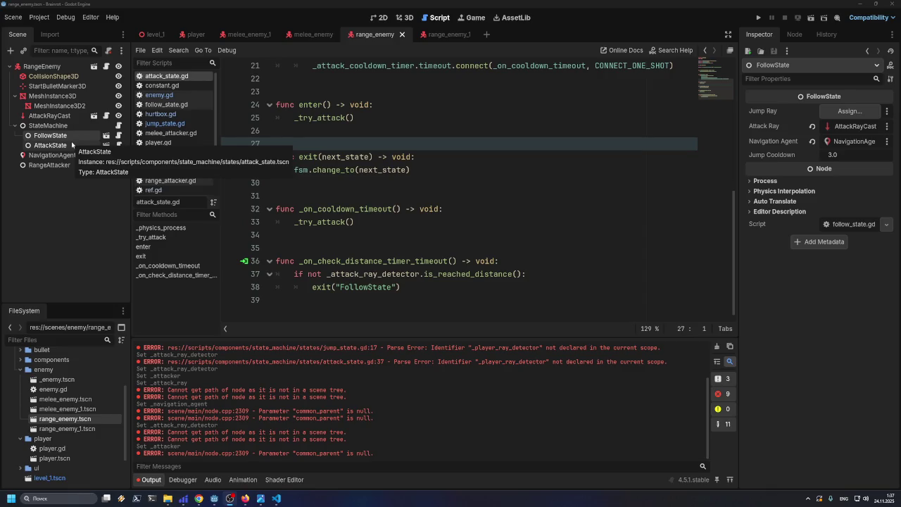
click(118, 135)
click(417, 149)
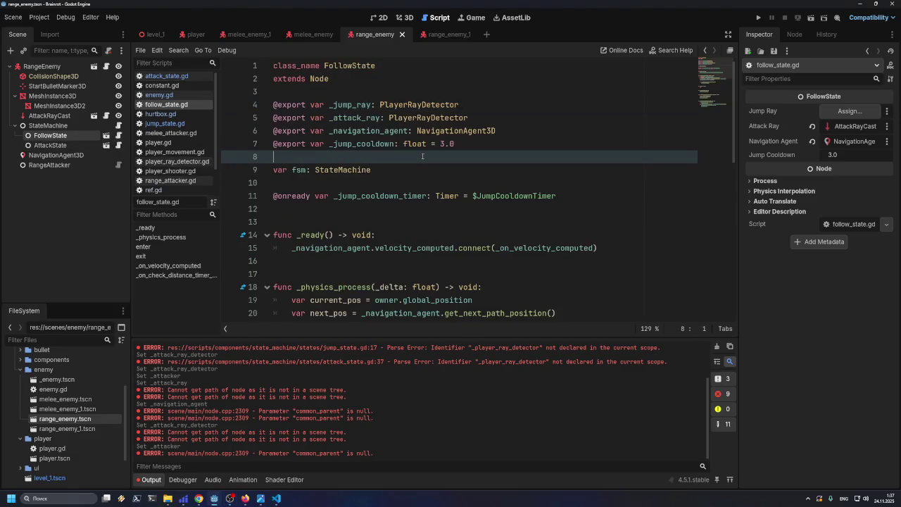
double_click(352, 104)
scroll(380, 127, down, 10)
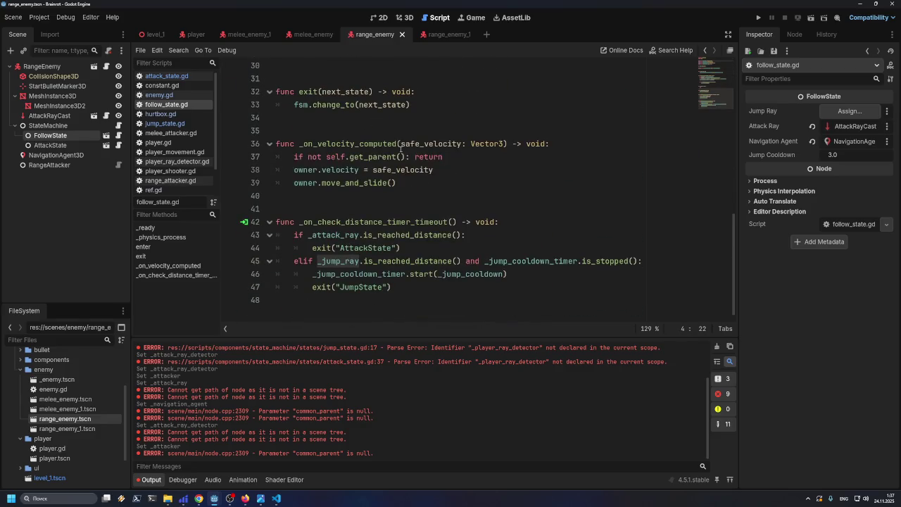
scroll(401, 147, up, 10)
scroll(408, 152, down, 10)
mouse_move(402, 169)
scroll(450, 224, up, 7)
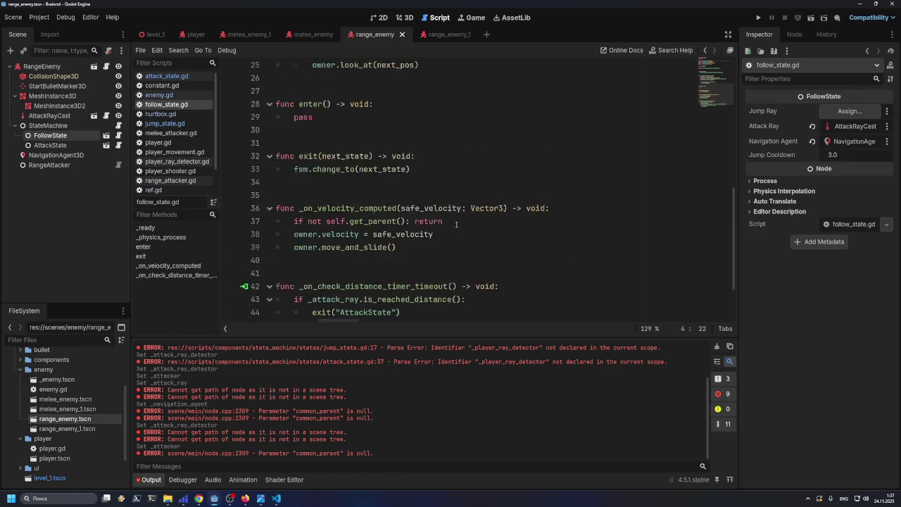
scroll(465, 226, up, 1)
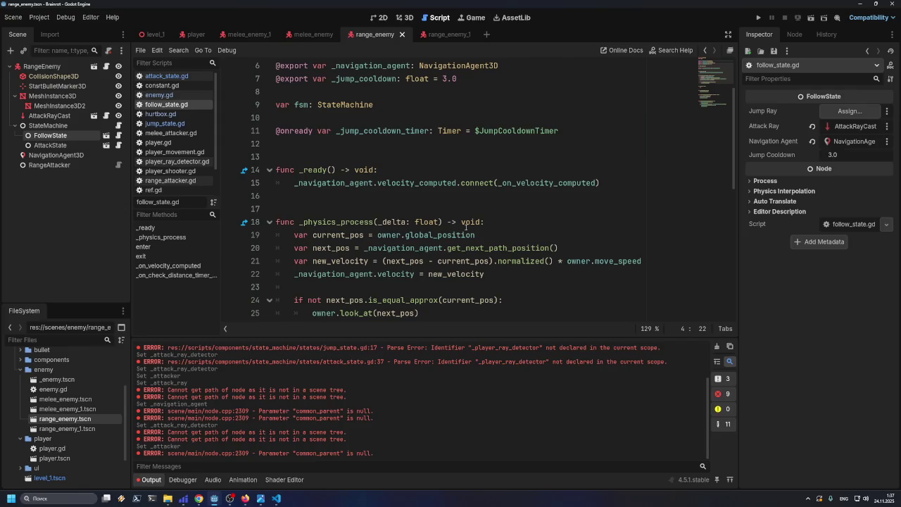
scroll(463, 232, down, 6)
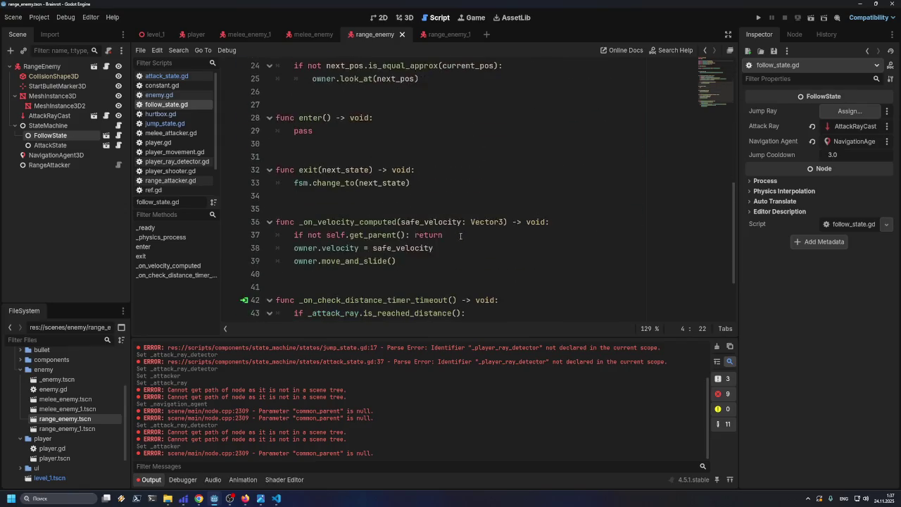
scroll(460, 236, down, 2)
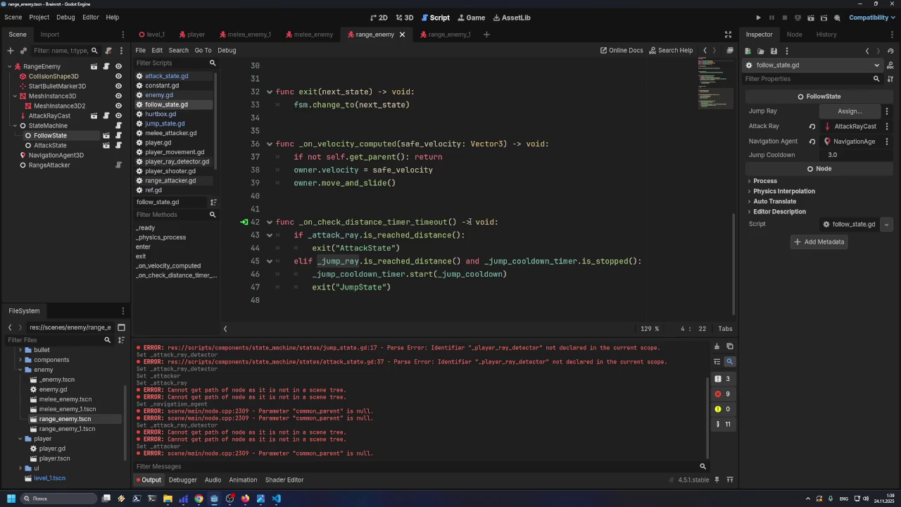
scroll(451, 218, up, 10)
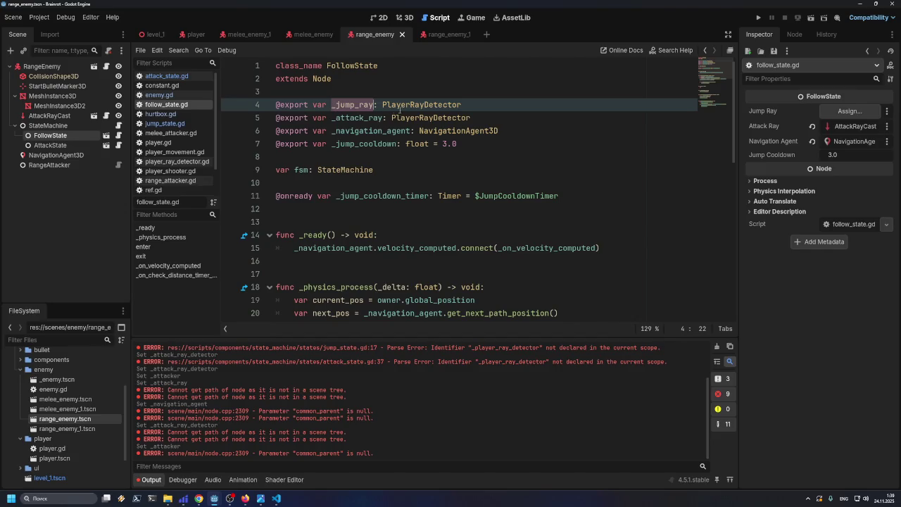
click(470, 103)
Move the _jump_ray export line below _jump_cooldown and delete the original line
key(shift+Home)
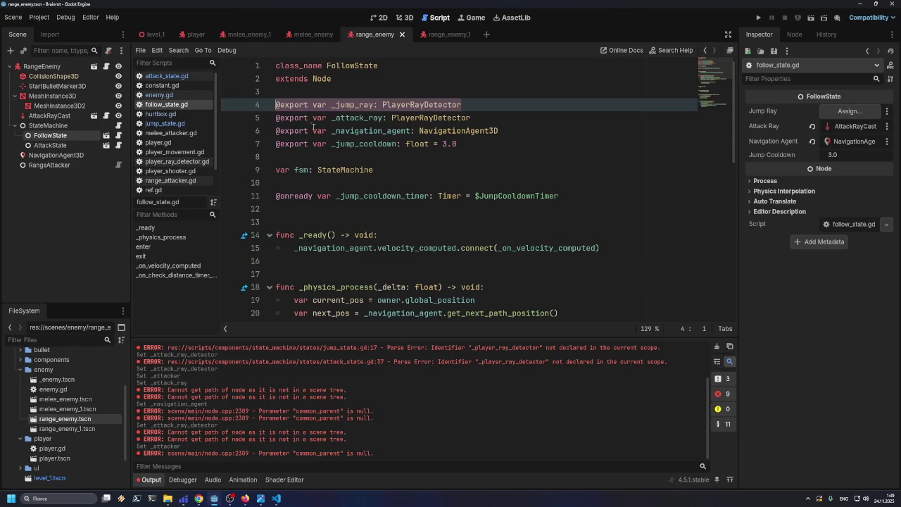
click(500, 140)
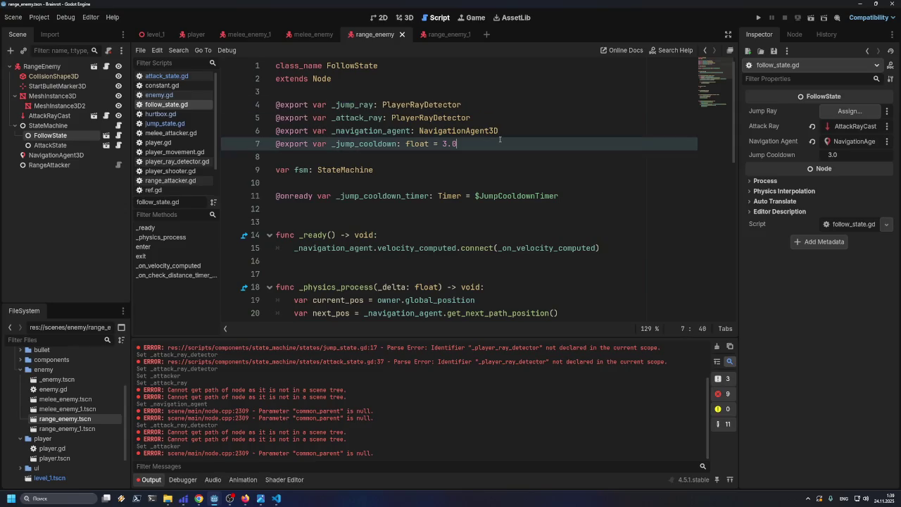
key(Return)
key(Return)
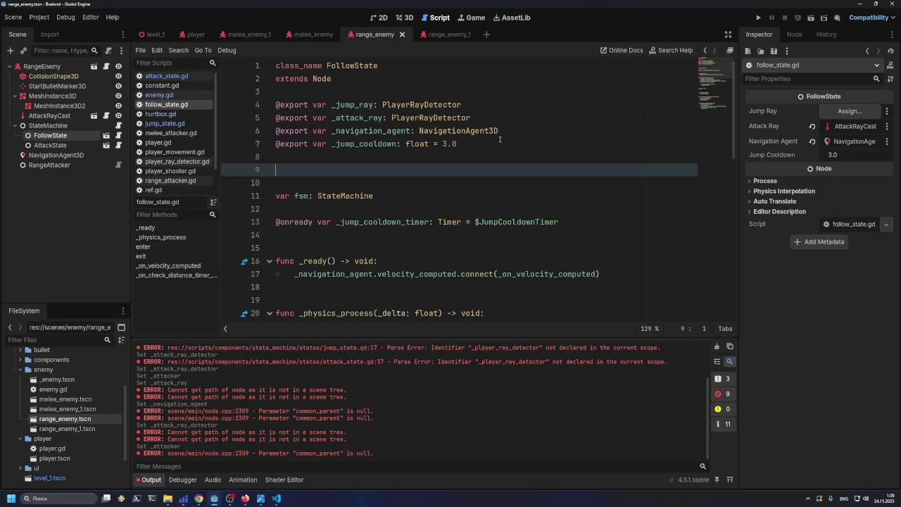
key(ctrl+v)
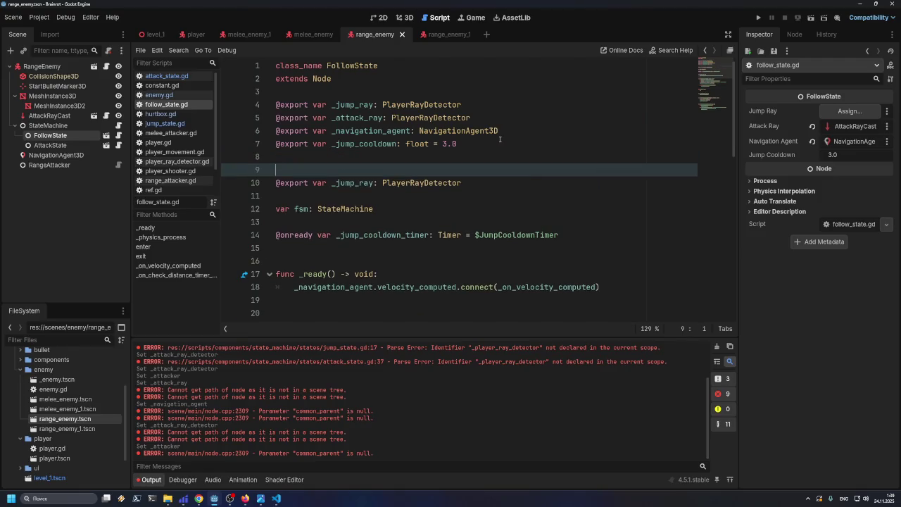
drag(461, 105, 276, 105)
key(BackSpace)
key(BackSpace)
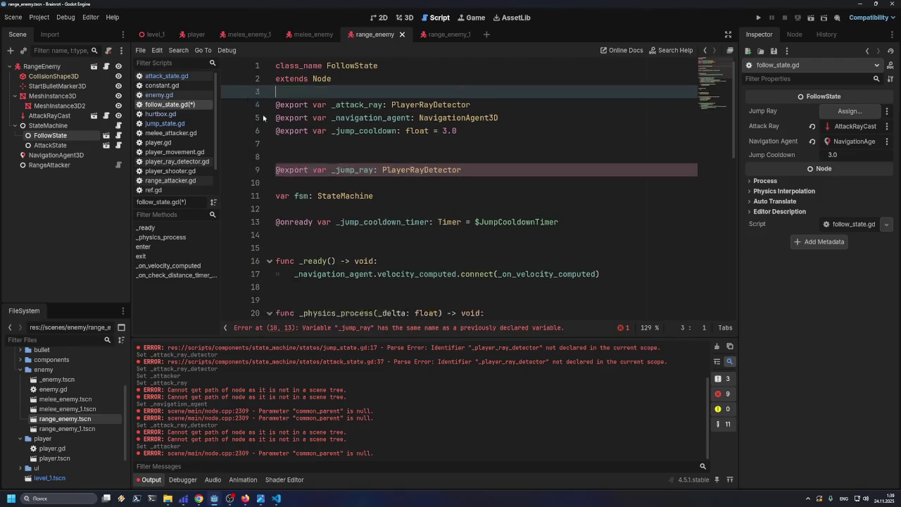
click(312, 156)
Start an @ annotation above _jump_ray and look up 'optiona' in the documentation search
text(@)
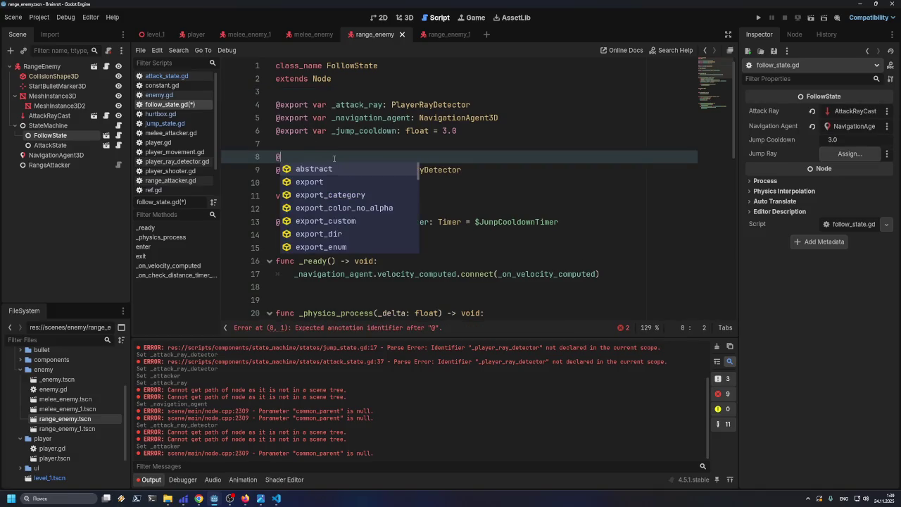
text(op)
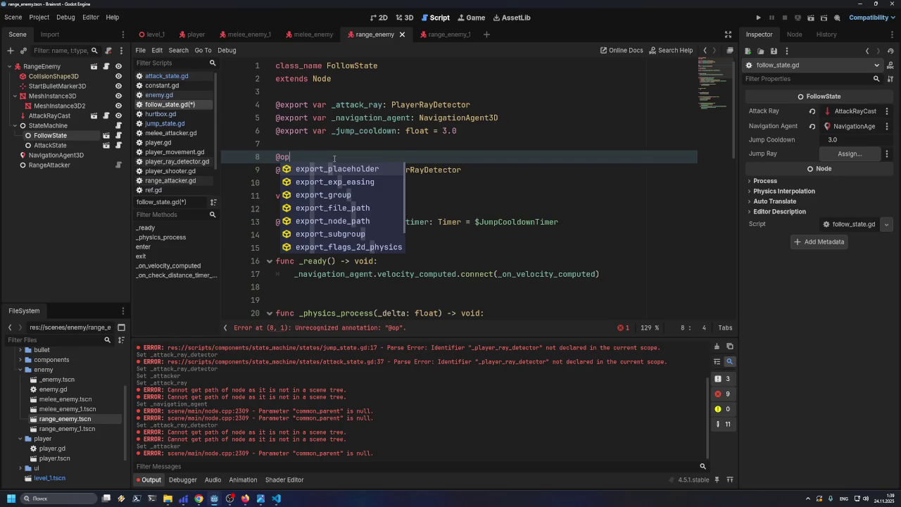
text(t)
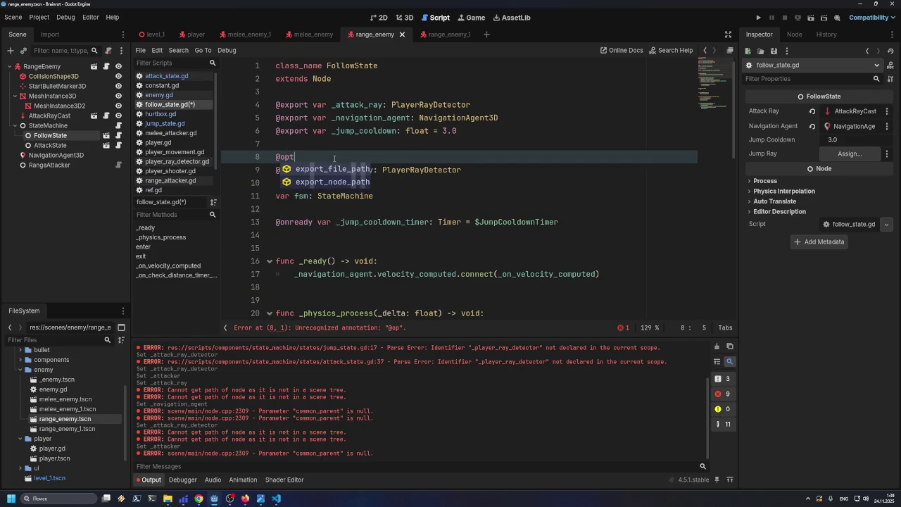
key(BackSpace)
key(BackSpace)
key(BackSpace)
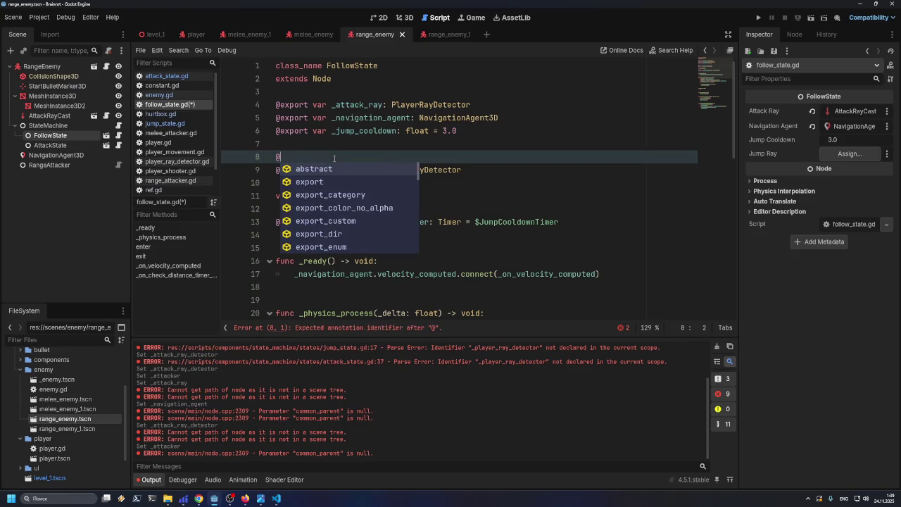
text(de)
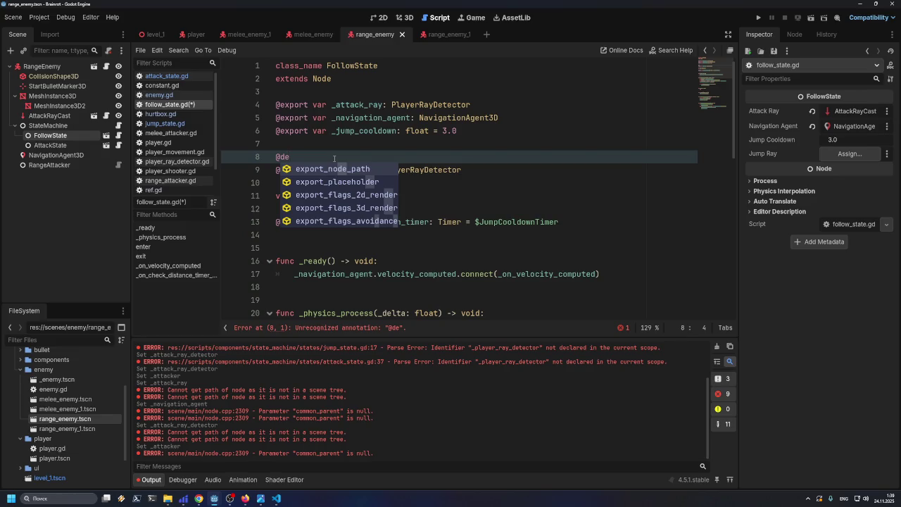
key(BackSpace)
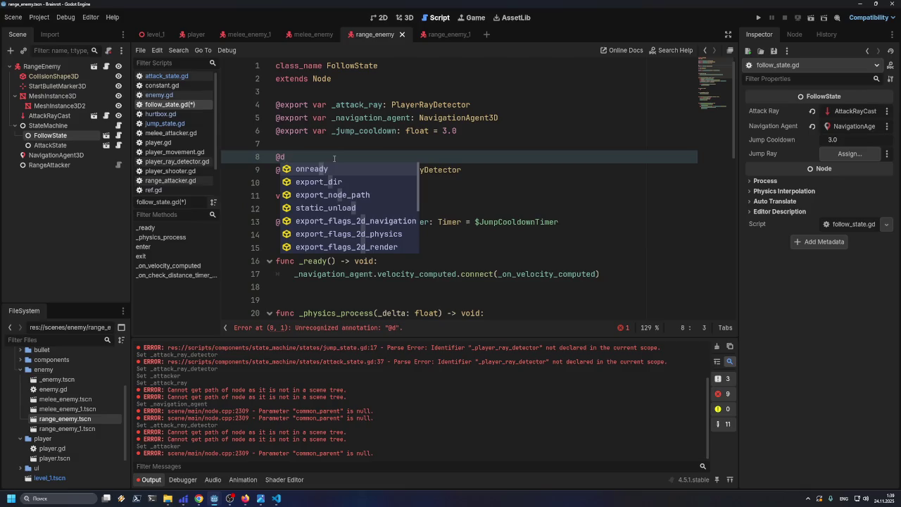
key(Escape)
key(F1)
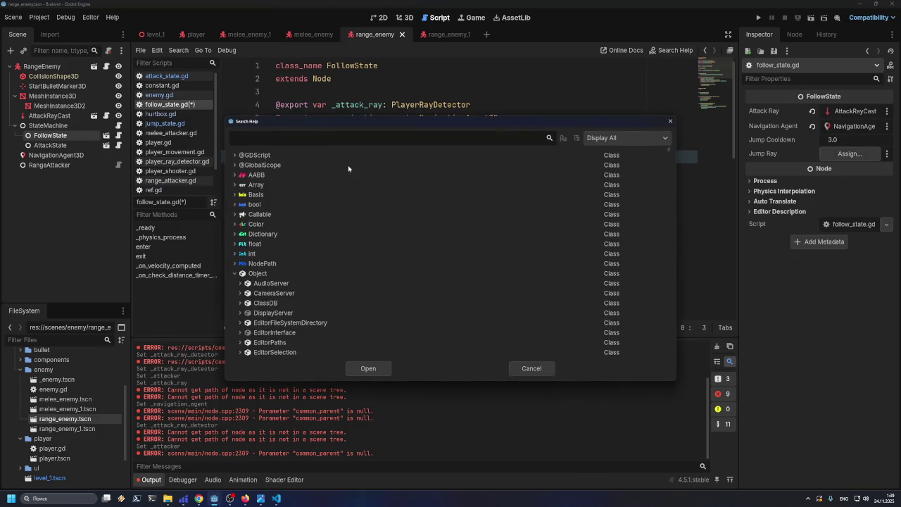
text(optiona)
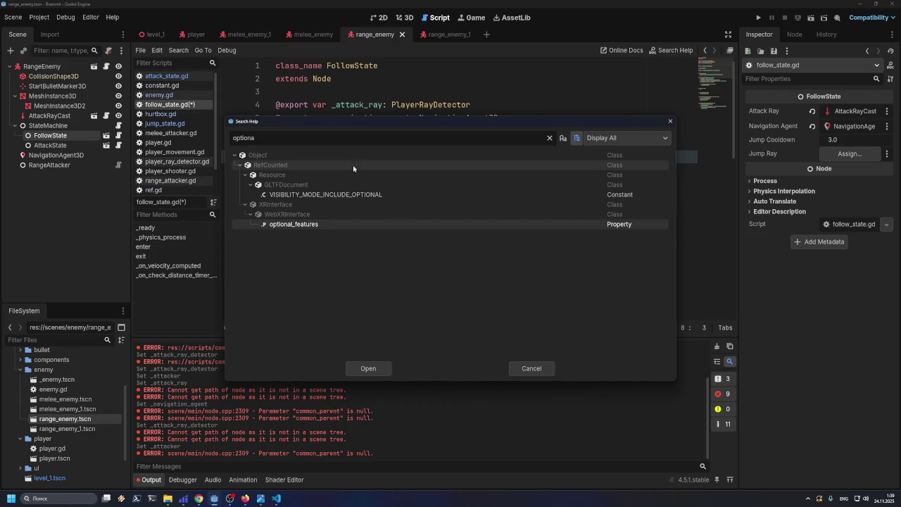
click(669, 121)
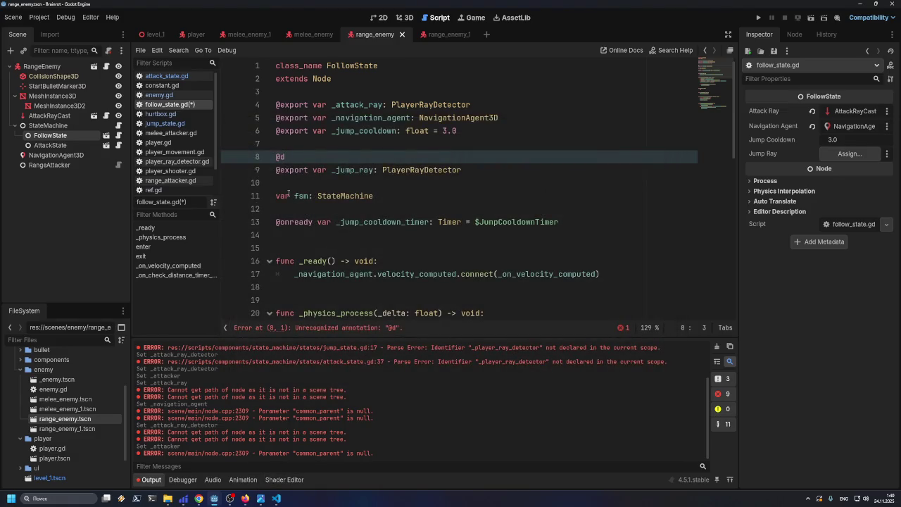
click(282, 156)
key(Delete)
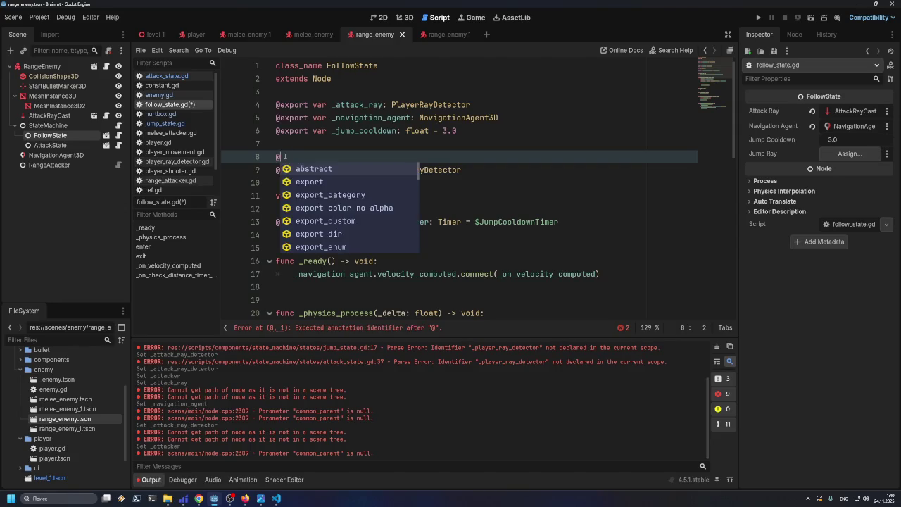
text(gr)
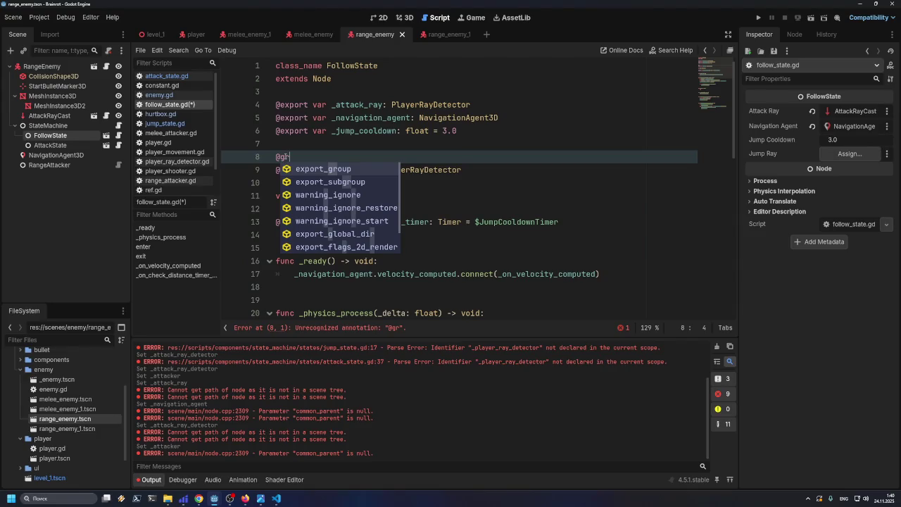
key(Down)
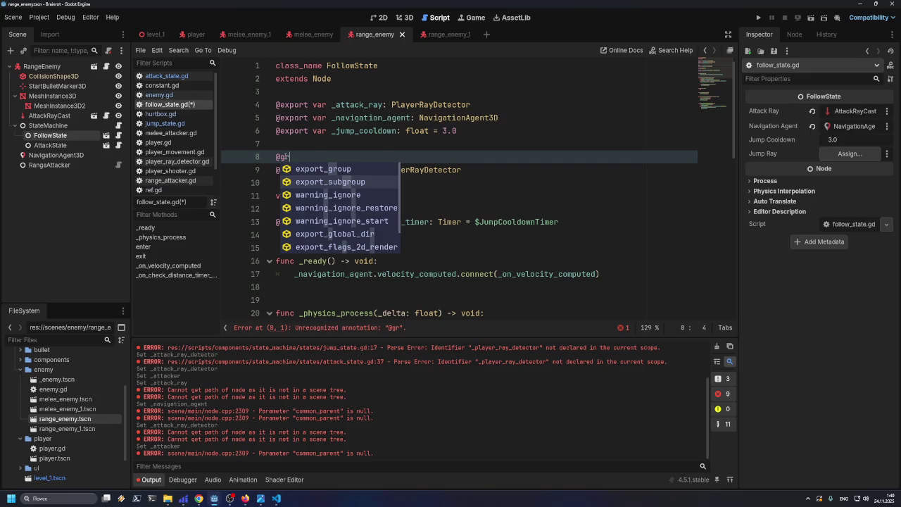
key(Return)
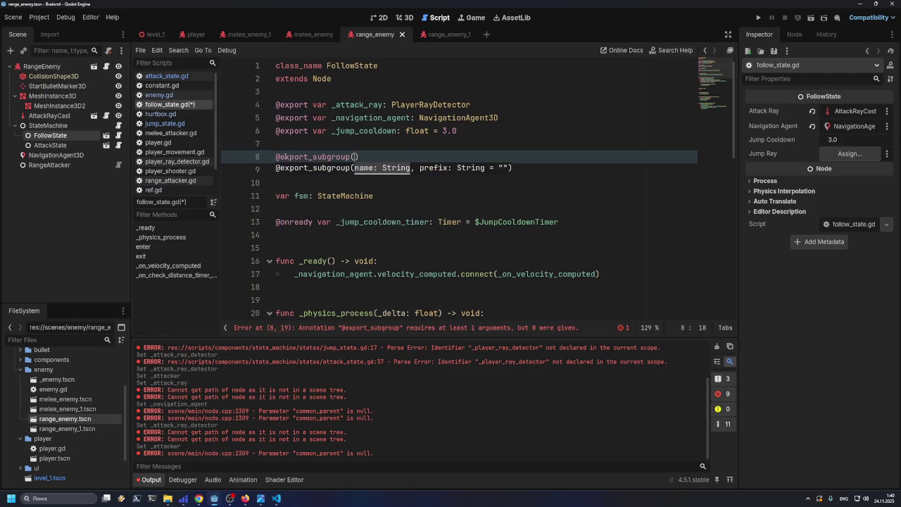
text("dsfds)
key(ctrl+s)
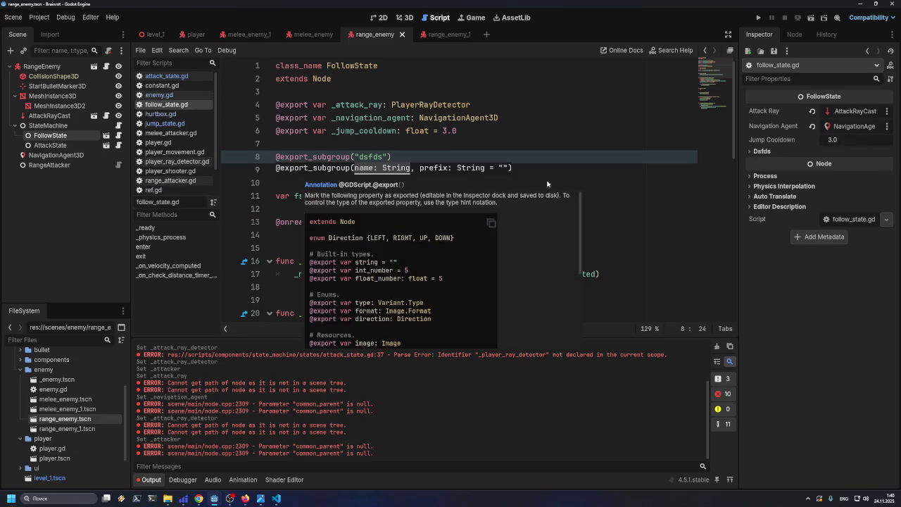
click(754, 152)
click(754, 152)
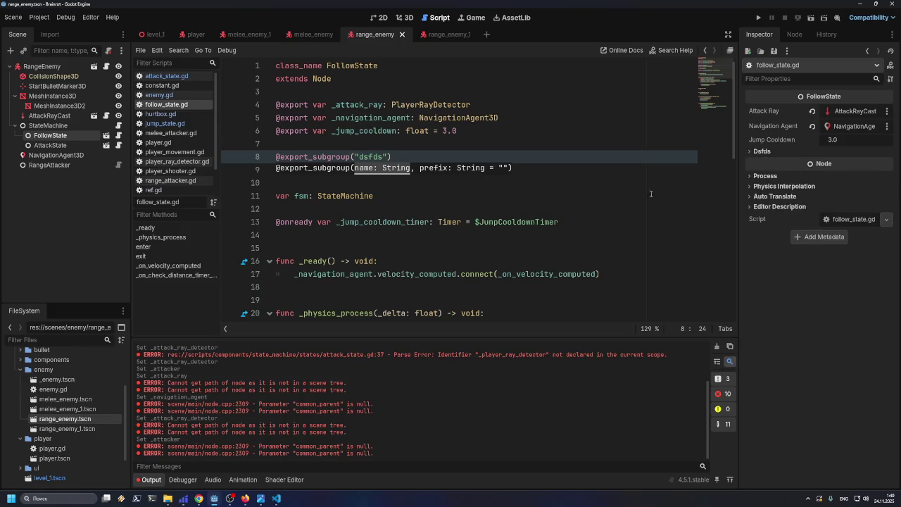
Try the annotation as a plain export group, check it in the Inspector, then revert to subgroup
click(326, 157)
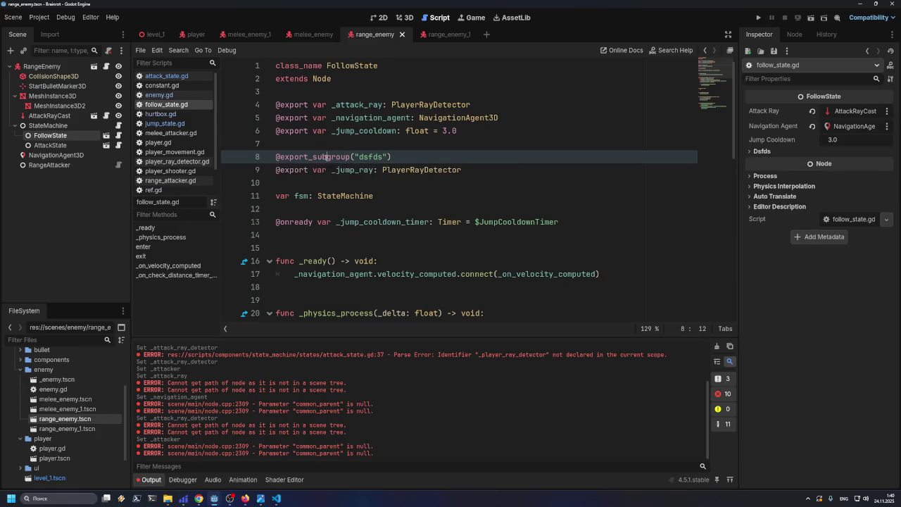
text(\)
key(BackSpace)
key(BackSpace)
key(BackSpace)
click(390, 152)
click(751, 152)
click(750, 152)
click(401, 196)
key(ctrl+z)
key(ctrl+z)
key(ctrl+z)
key(ctrl+y)
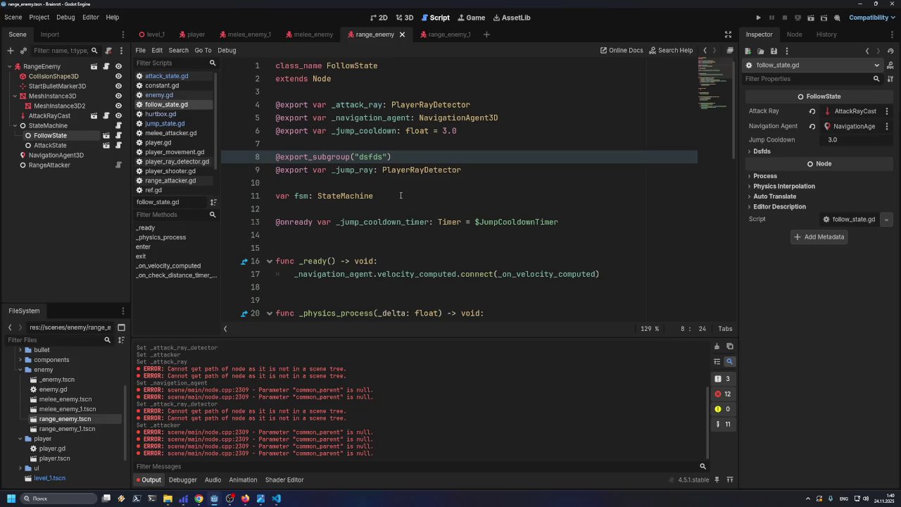
key(Down)
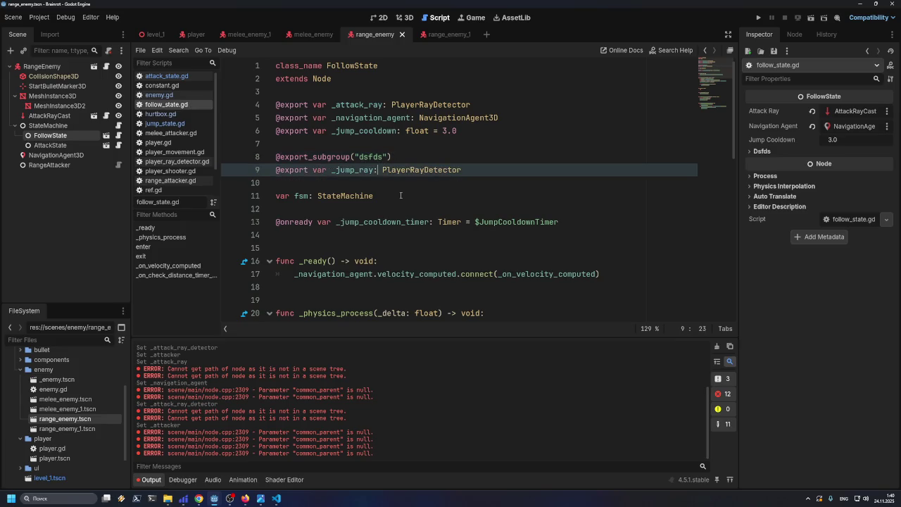
click(316, 156)
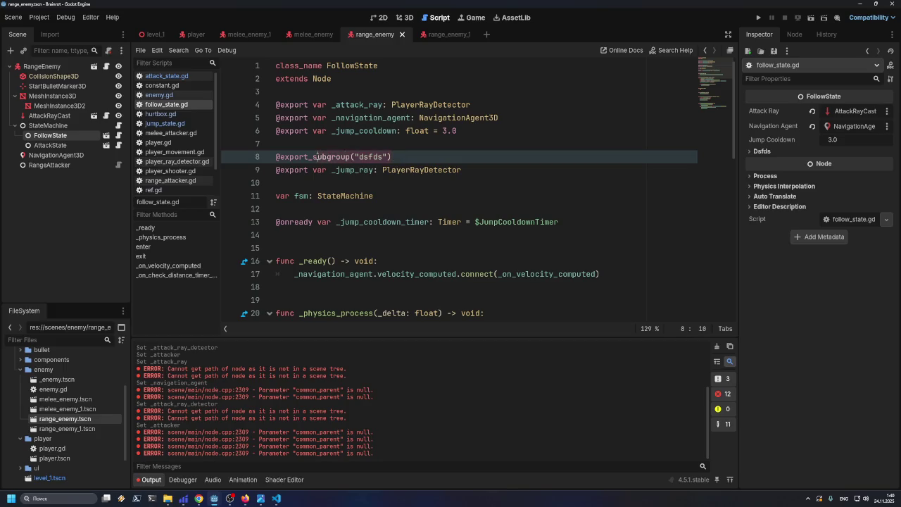
key(Left)
mouse_move(312, 157)
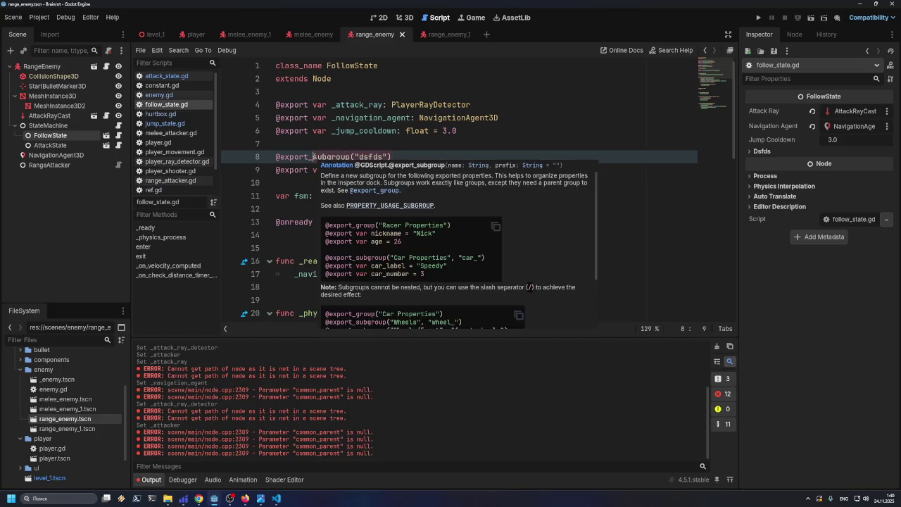
key(shift+End)
key(Delete)
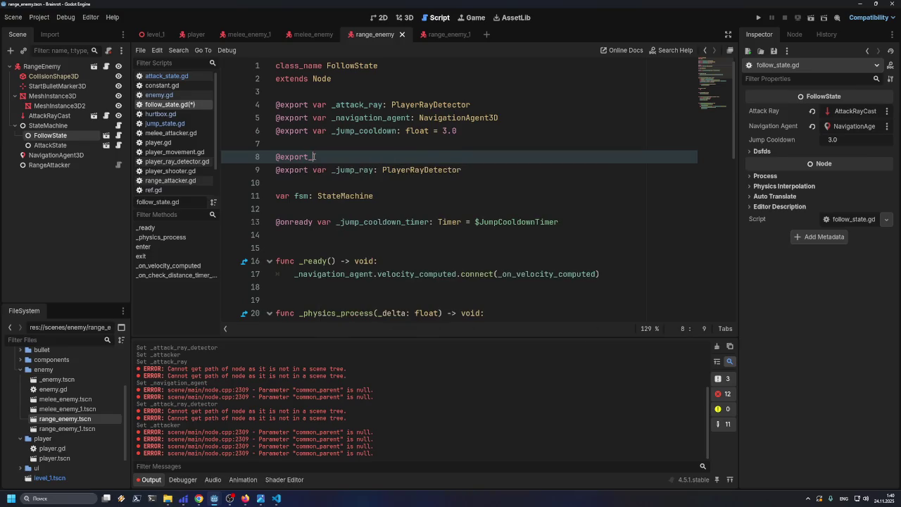
key(ctrl+space)
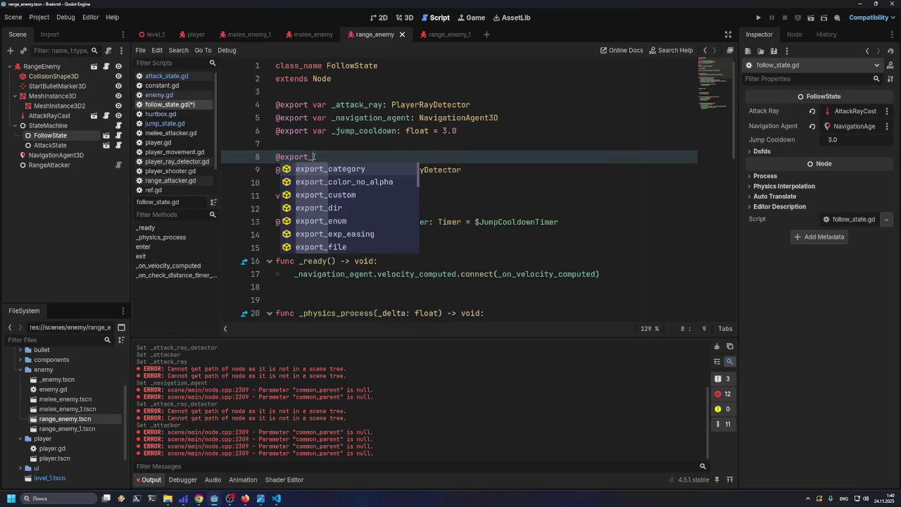
click(350, 174)
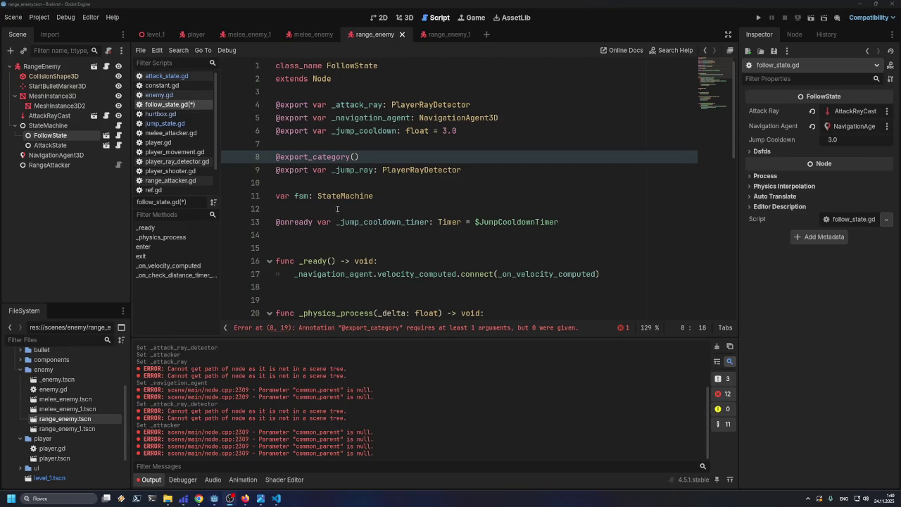
text(")
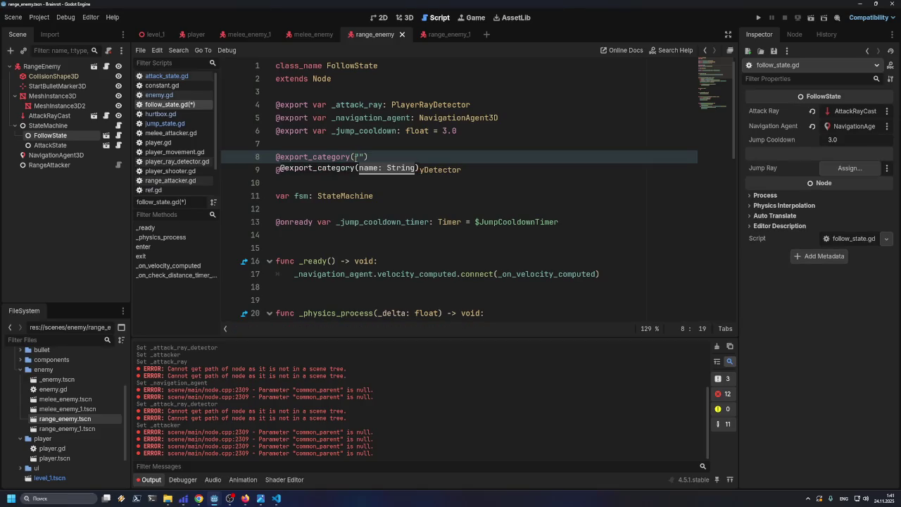
text(Optiona)
text(l)
key(End)
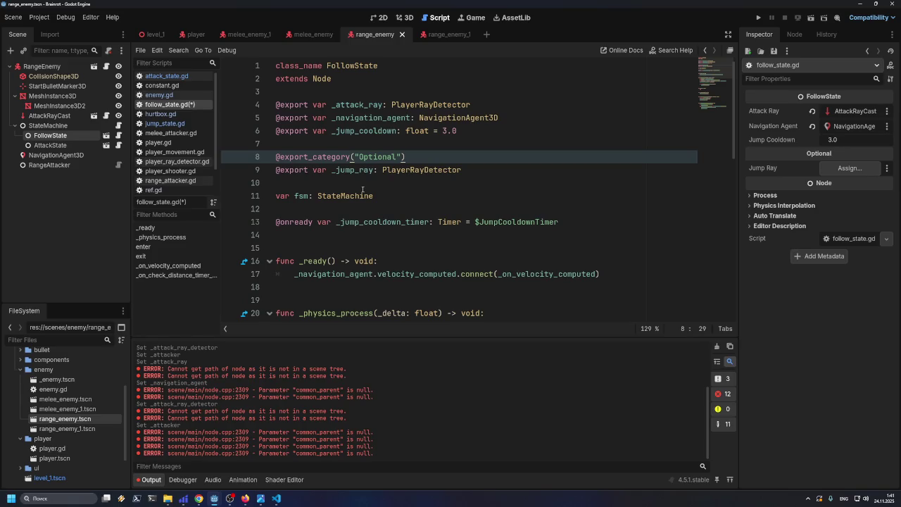
mouse_move(351, 157)
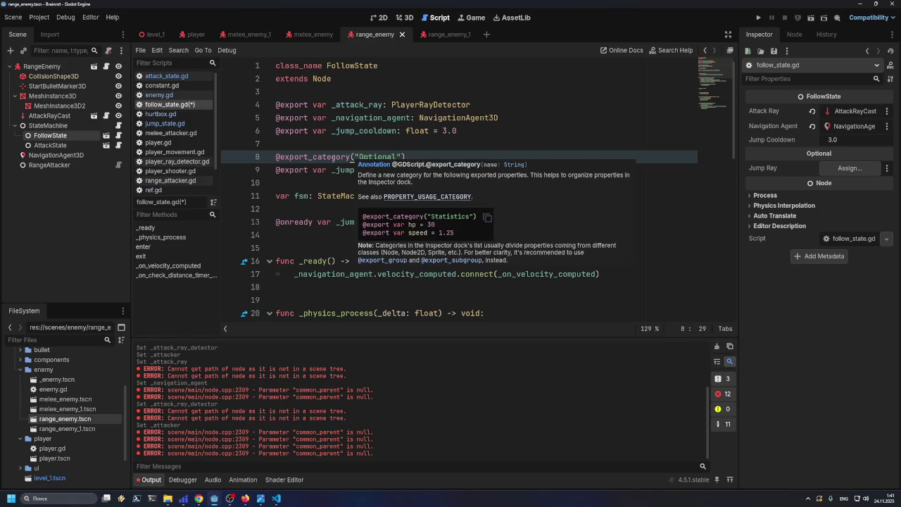
click(332, 181)
click(490, 170)
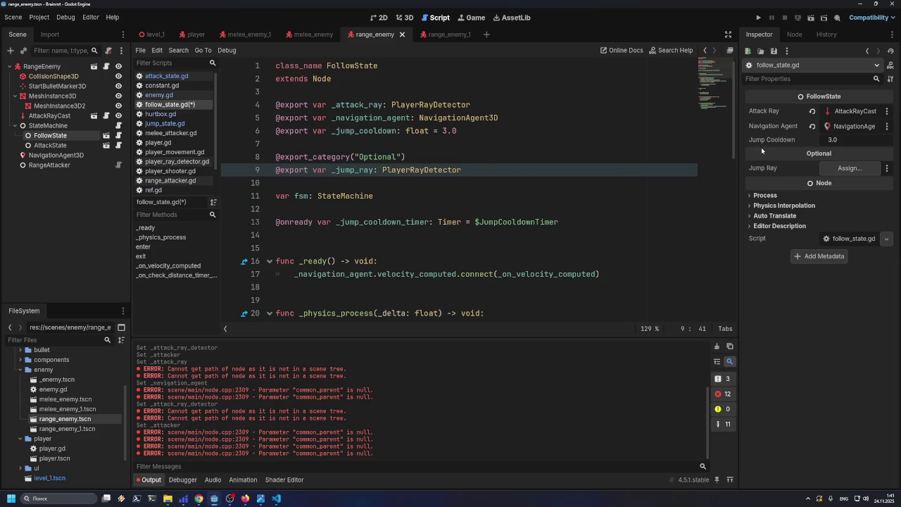
key(ctrl+s)
double_click(350, 170)
key(ctrl+c)
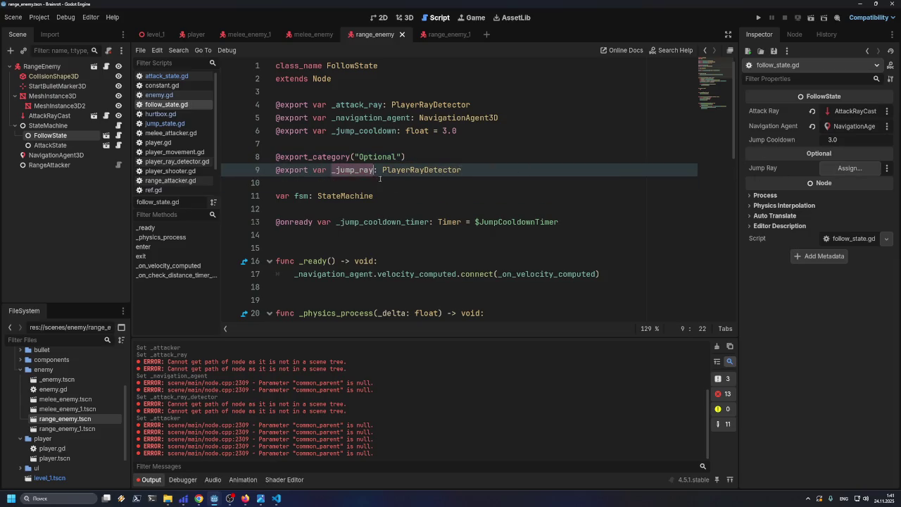
Prefix the line 47 jump check with '_jump_ray and' so it requires an assigned ray, then save
scroll(368, 221, down, 10)
click(414, 248)
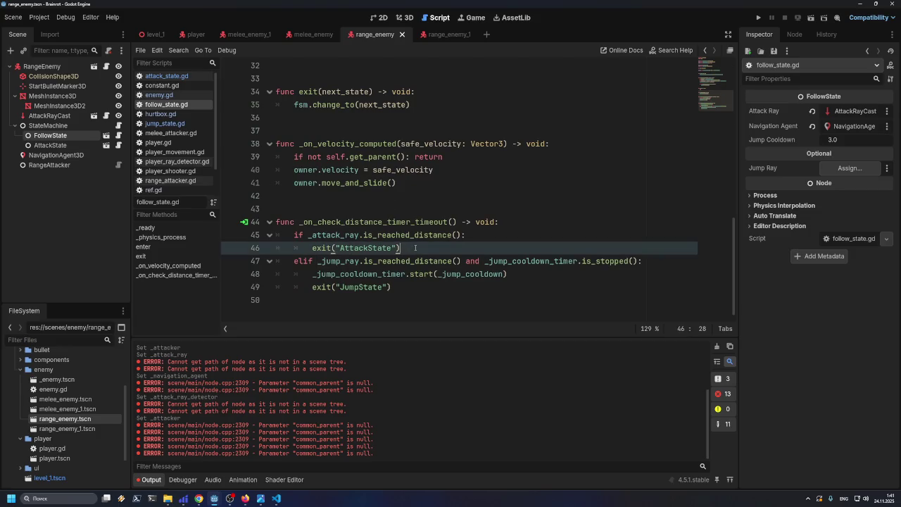
click(318, 261)
key(ctrl+v)
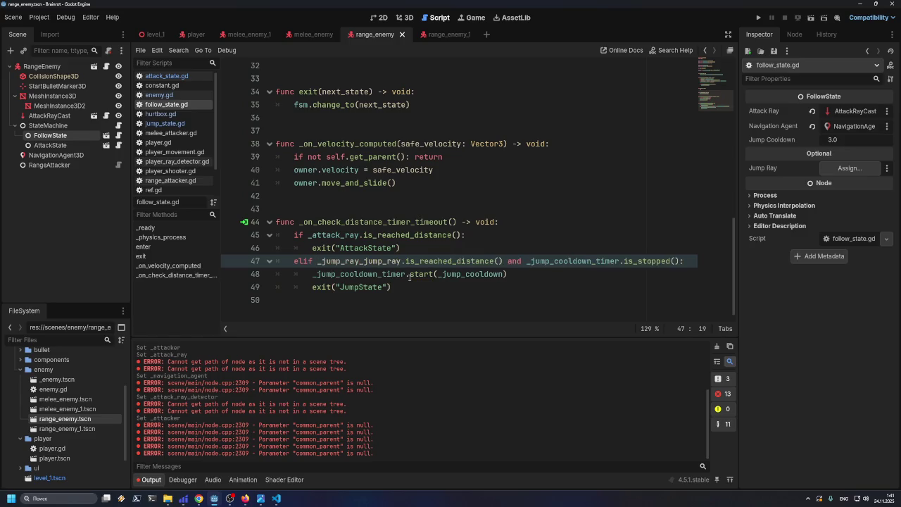
text(a)
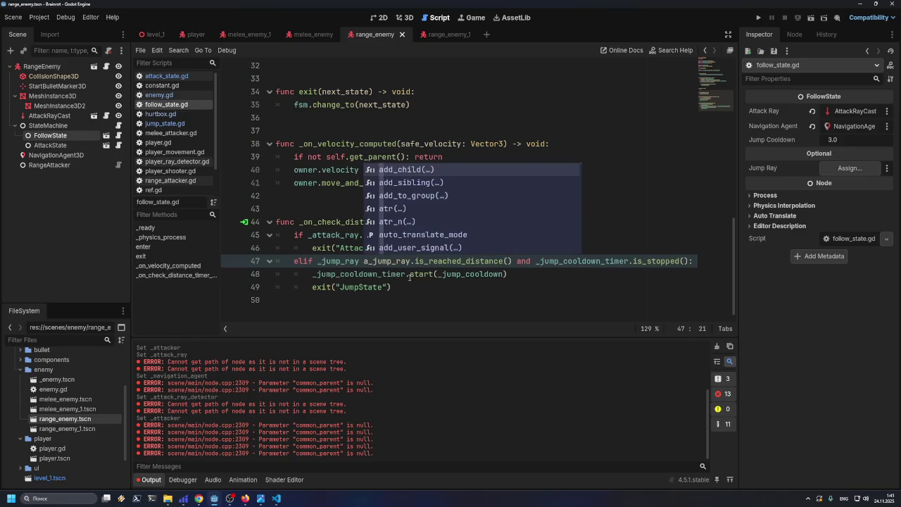
text(nd)
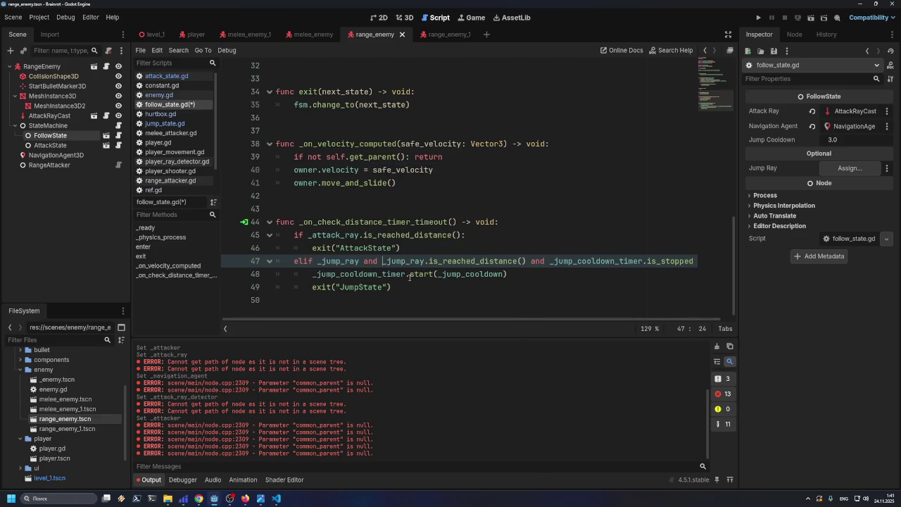
key(ctrl+s)
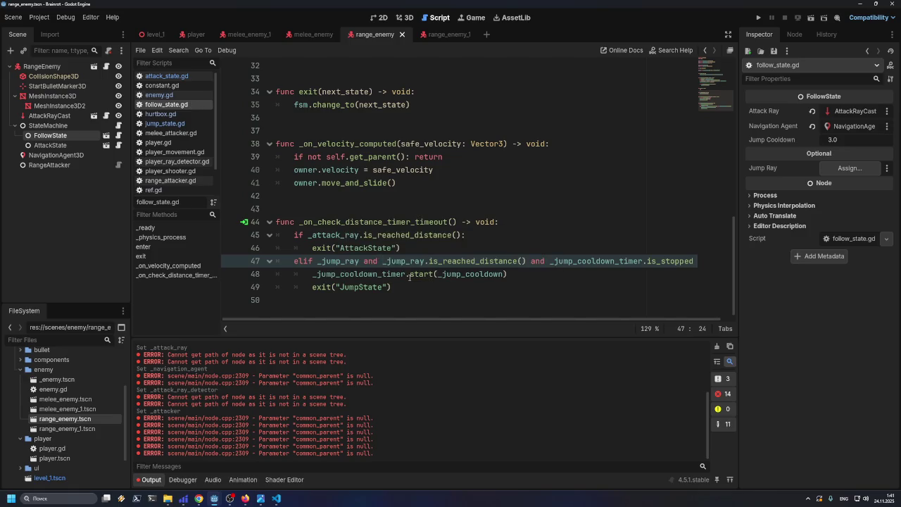
click(433, 300)
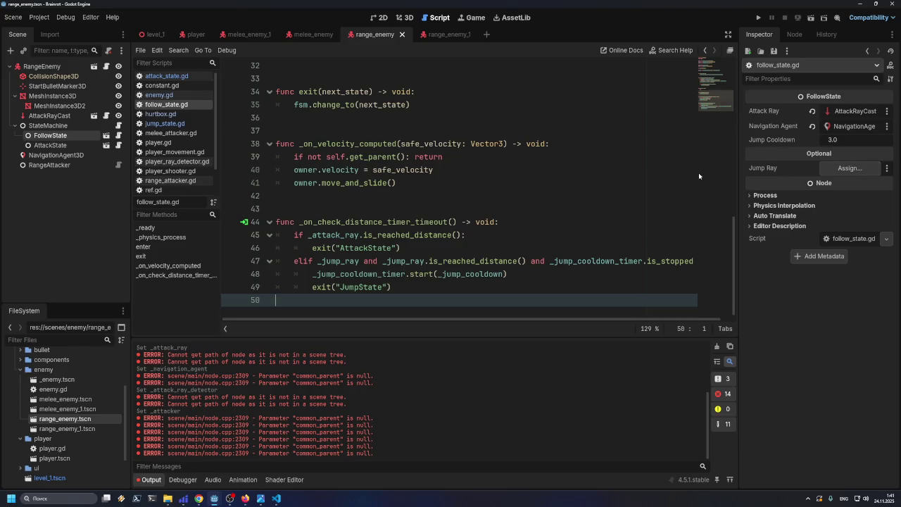
click(492, 208)
key(ctrl+s)
click(312, 36)
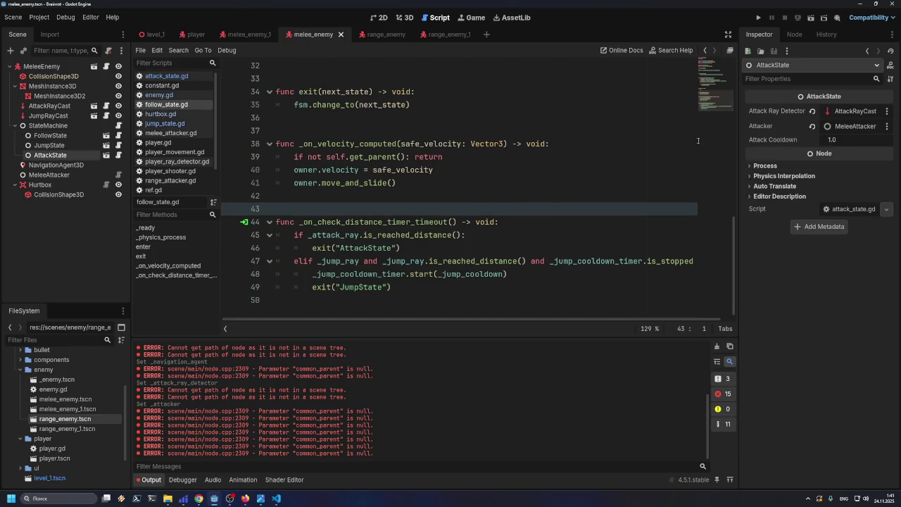
click(56, 136)
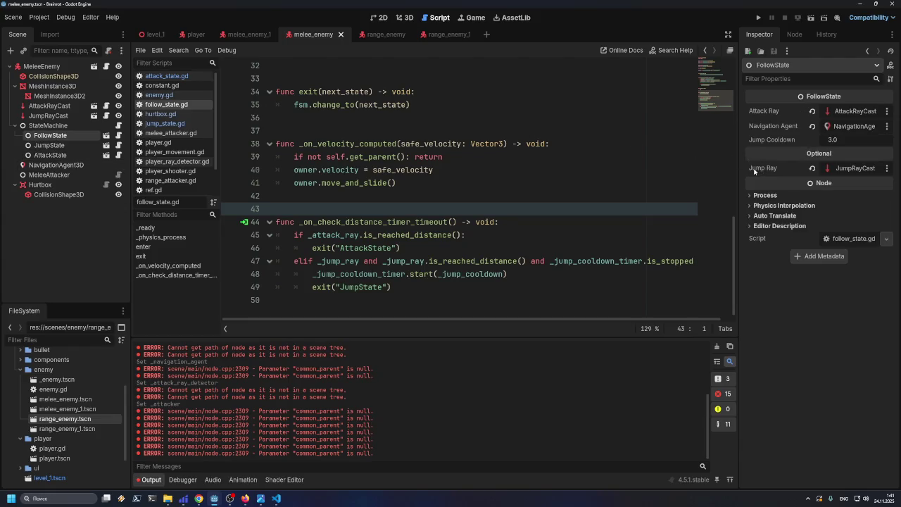
click(811, 168)
click(373, 35)
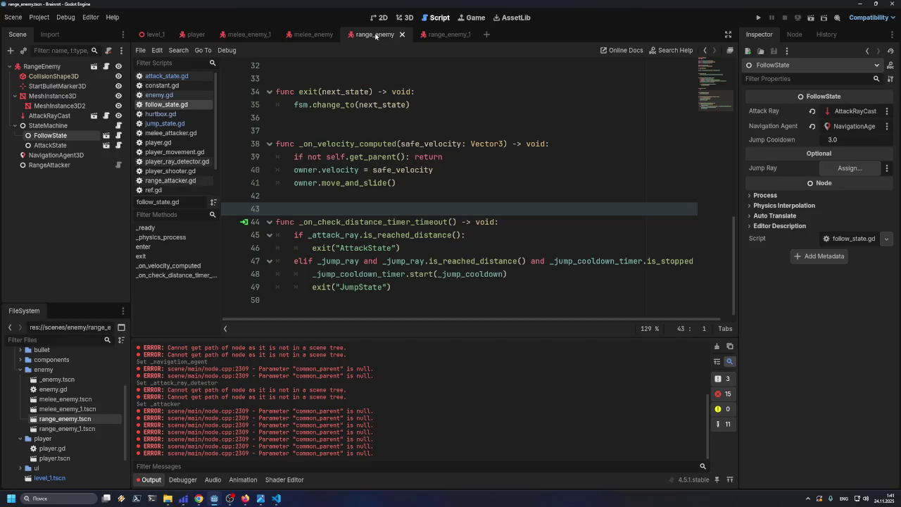
click(365, 157)
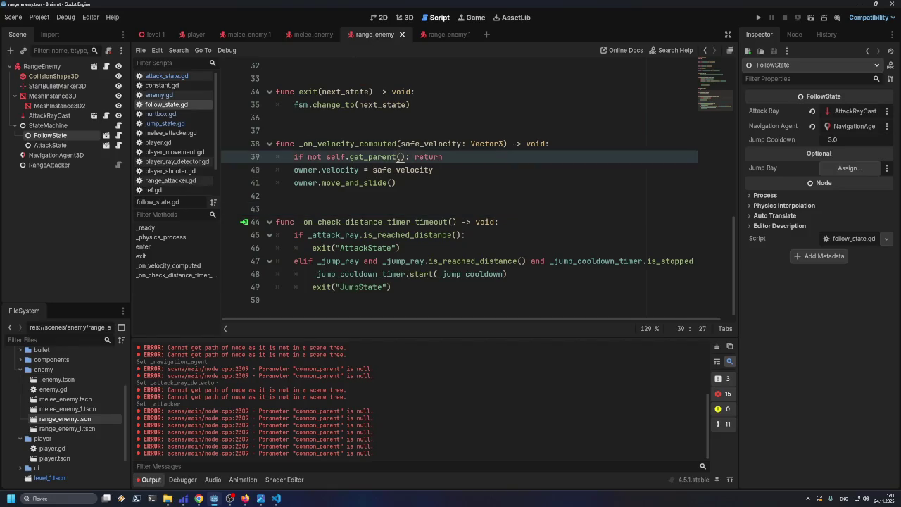
click(331, 196)
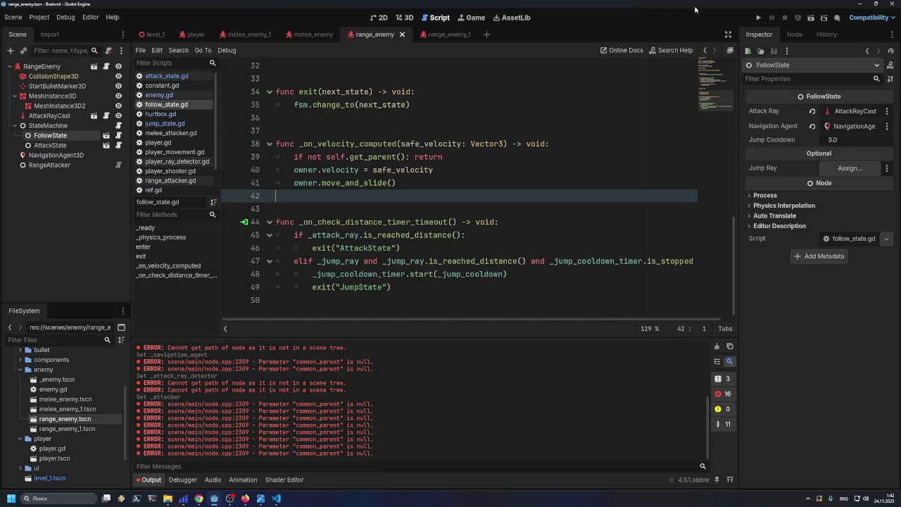
Play-test the project against the enemies, then stop the running game with F8
click(758, 18)
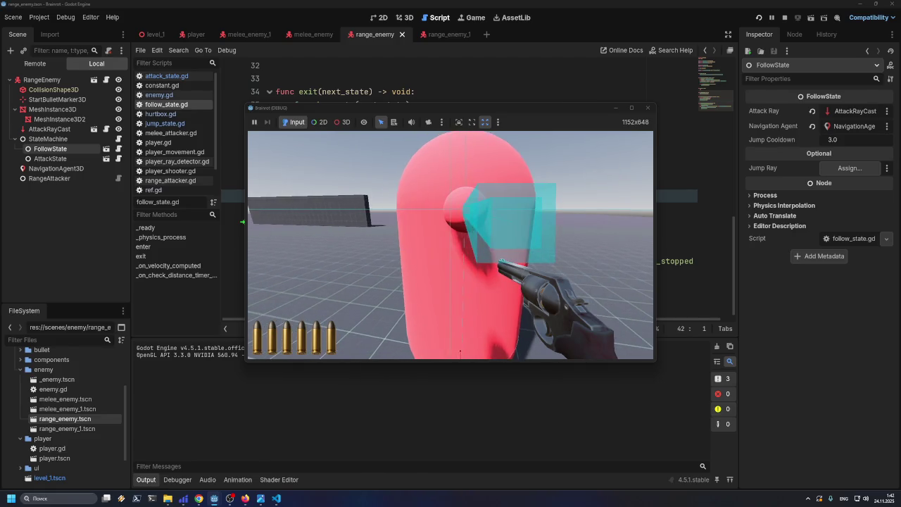
key(F8)
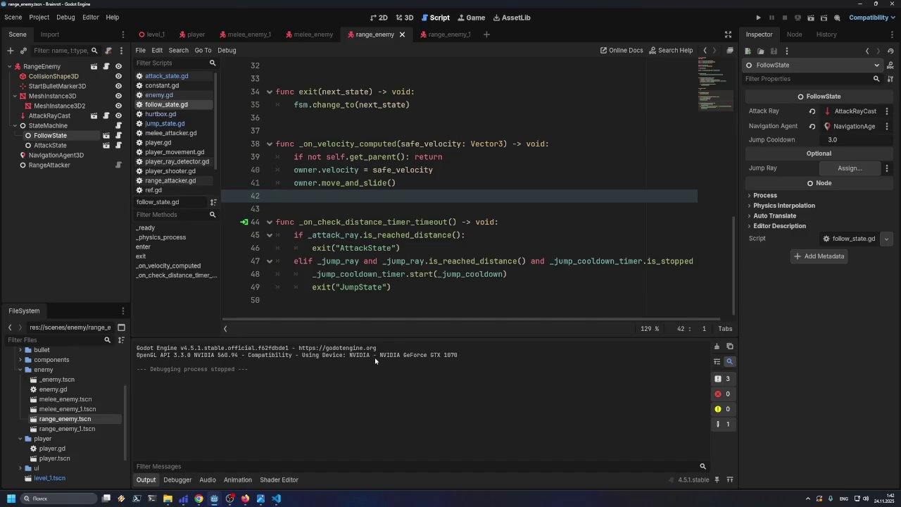
Select the range enemy's AttackRayCast and show the named layers for its Collision Mask
click(418, 285)
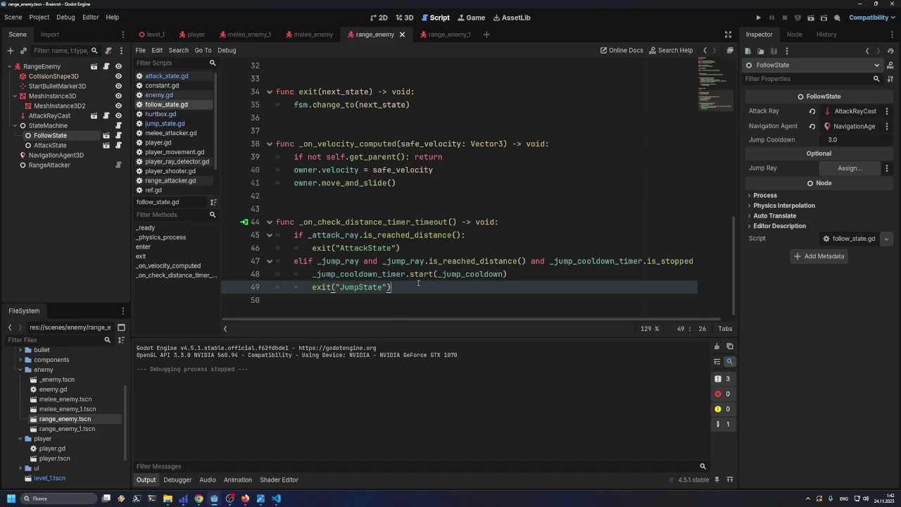
click(423, 308)
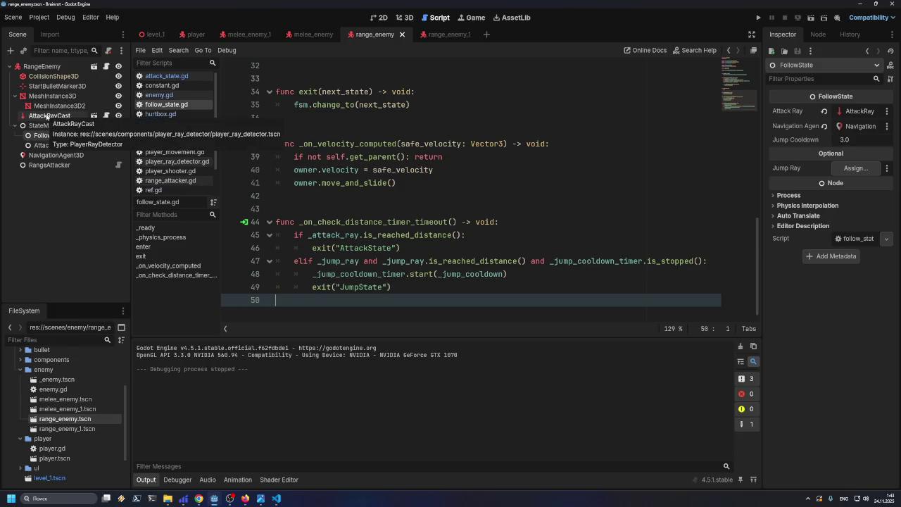
click(47, 116)
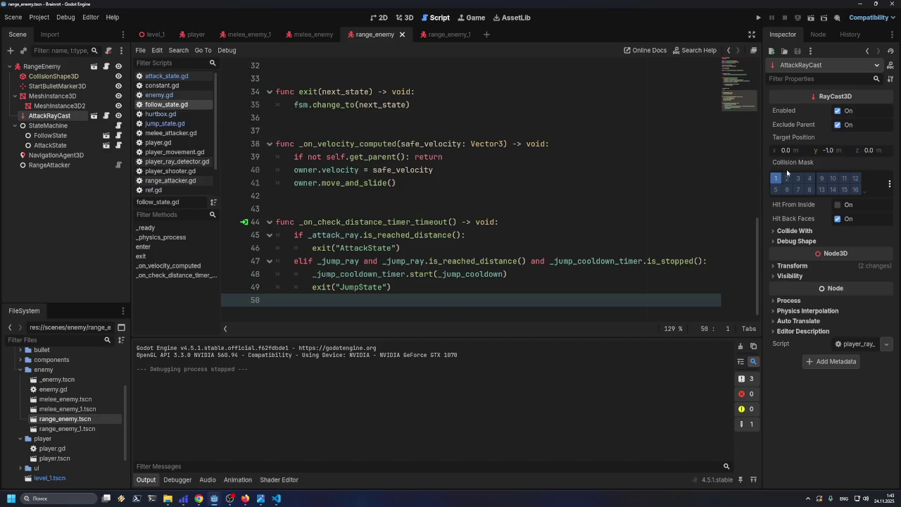
click(889, 185)
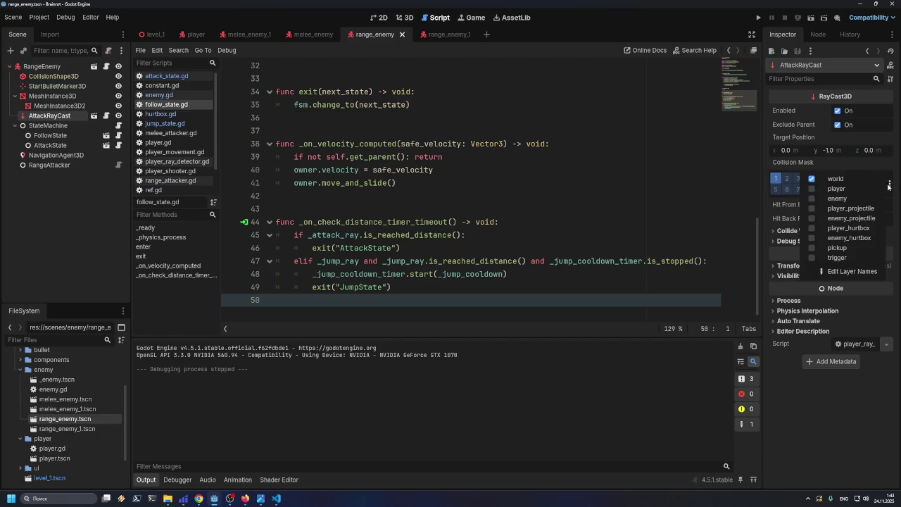
Switch AttackRayCast's collision mask from world (layer 1) to player (layer 2) and save range_enemy
click(812, 180)
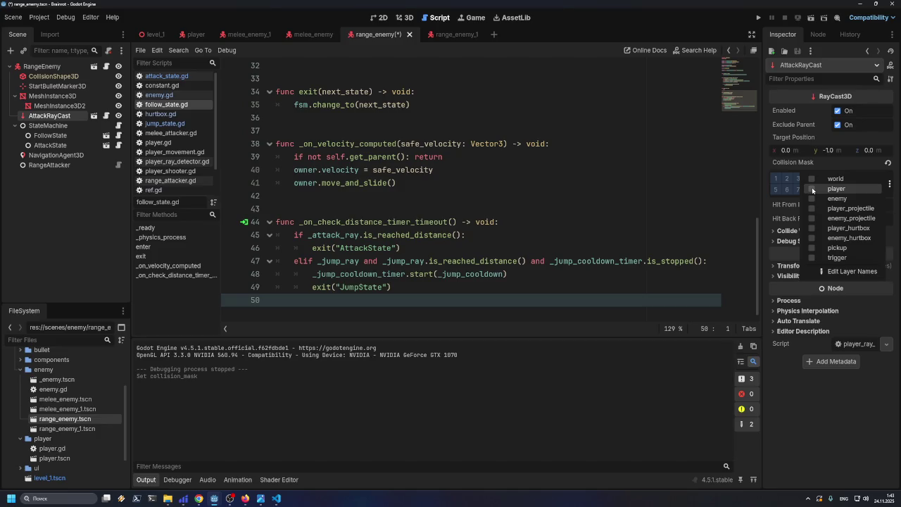
click(811, 187)
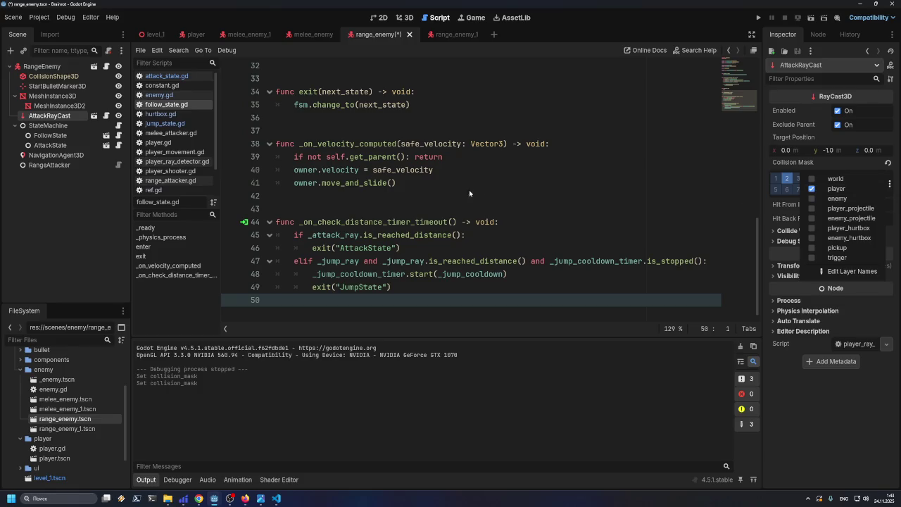
click(407, 183)
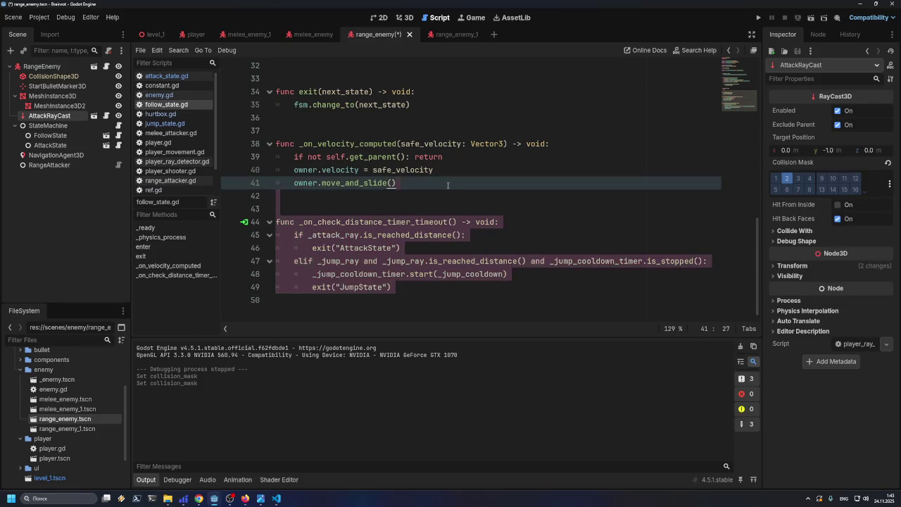
key(ctrl+s)
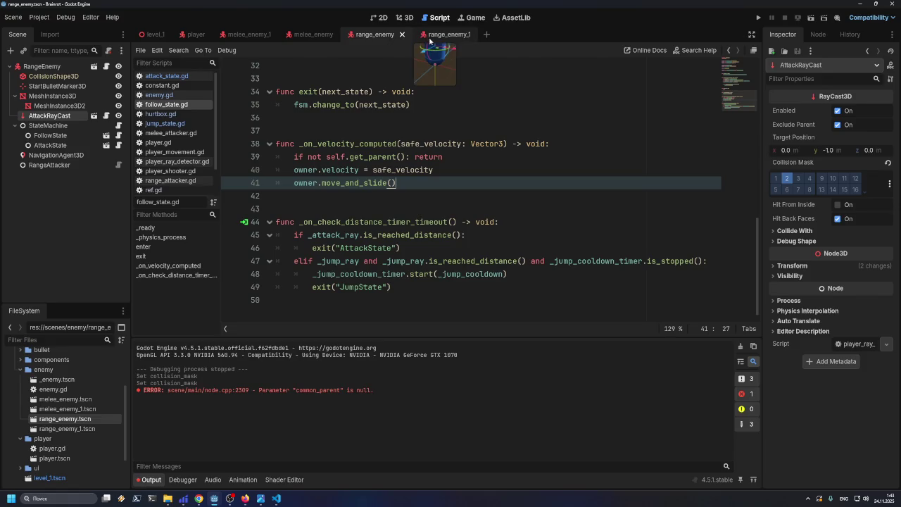
click(432, 37)
In melee_enemy, switch AttackRayCast's collision mask from world layer 1 to player layer 2
click(373, 35)
click(315, 36)
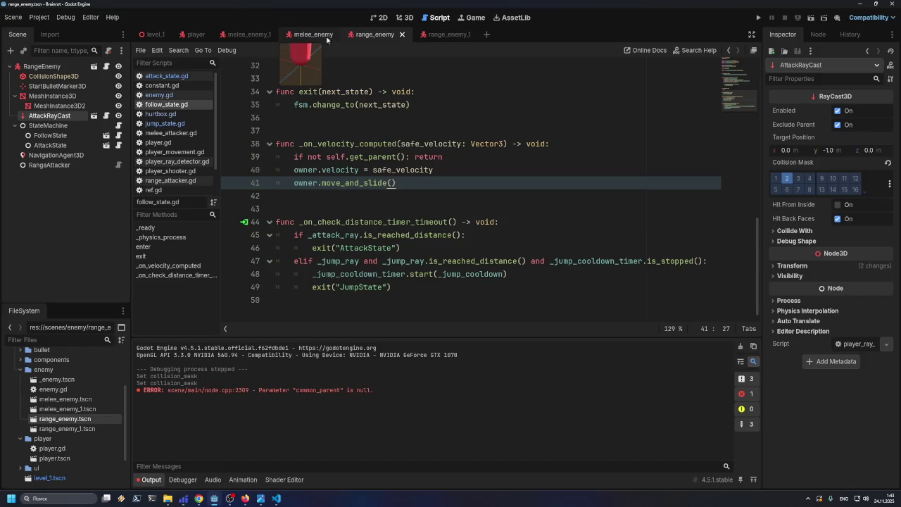
mouse_move(51, 135)
mouse_down()
mouse_move(63, 163)
mouse_move(56, 107)
mouse_up()
click(57, 106)
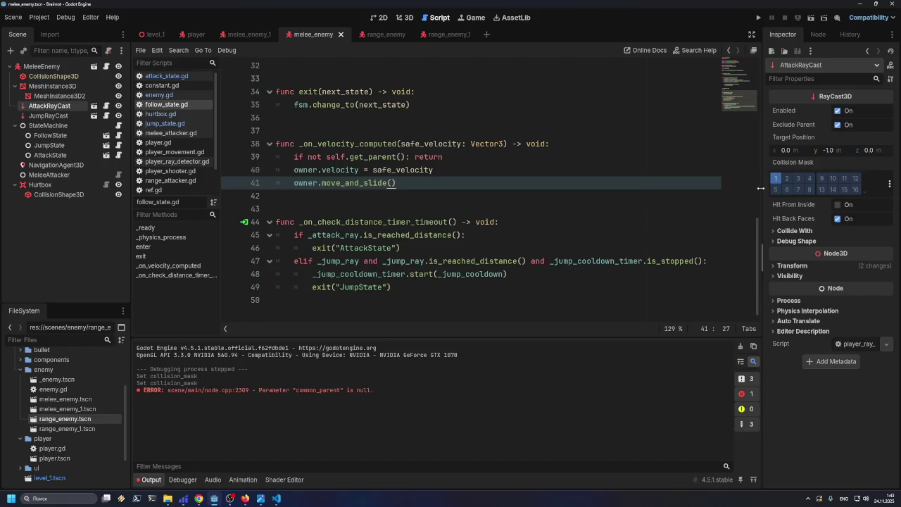
click(890, 184)
click(811, 178)
click(811, 189)
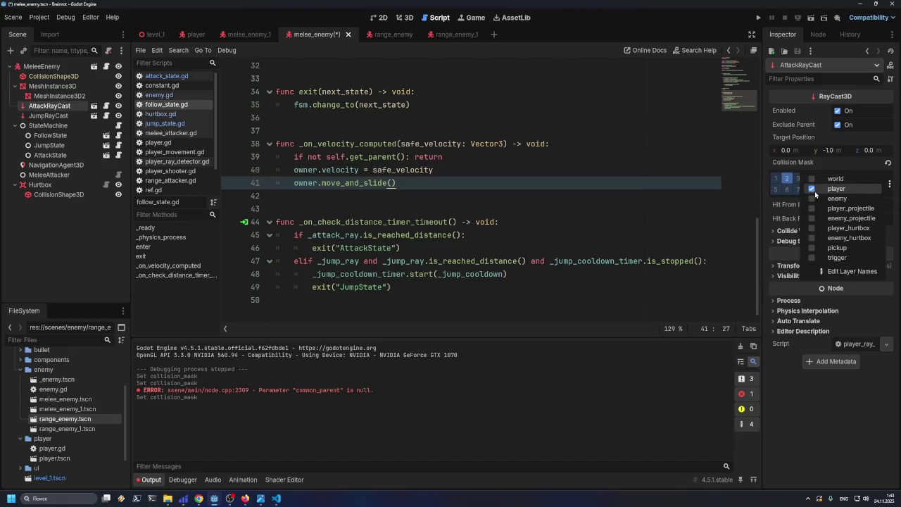
Switch JumpRayCast's mask from layer 1 to layer 2, save the scene and run the game
click(49, 116)
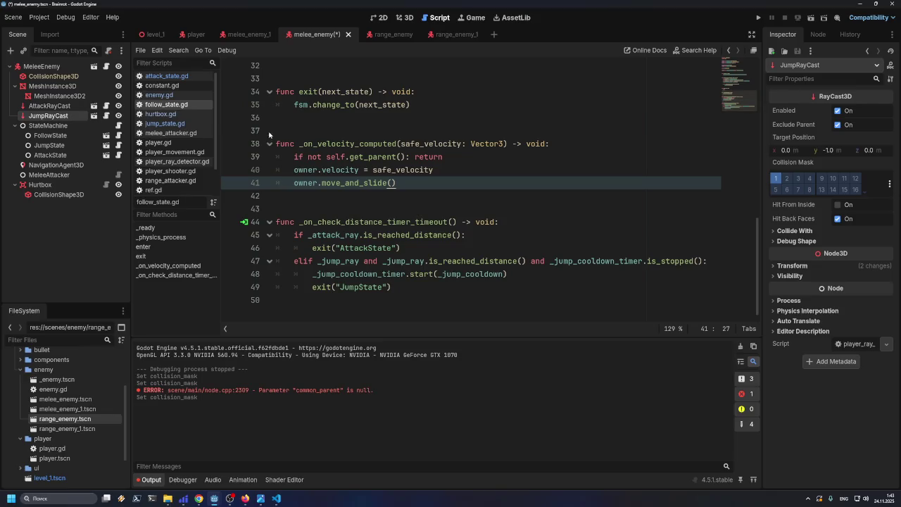
click(889, 183)
click(811, 178)
click(811, 188)
click(520, 174)
key(ctrl+s)
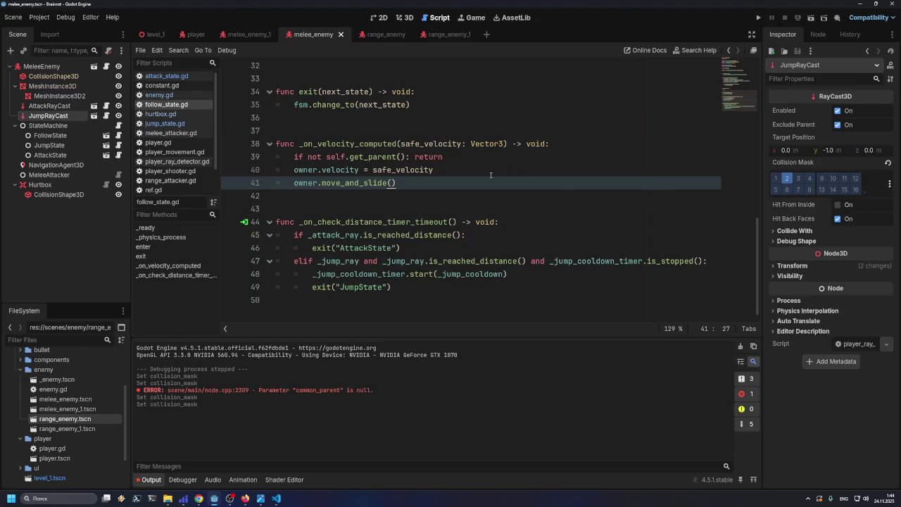
click(758, 19)
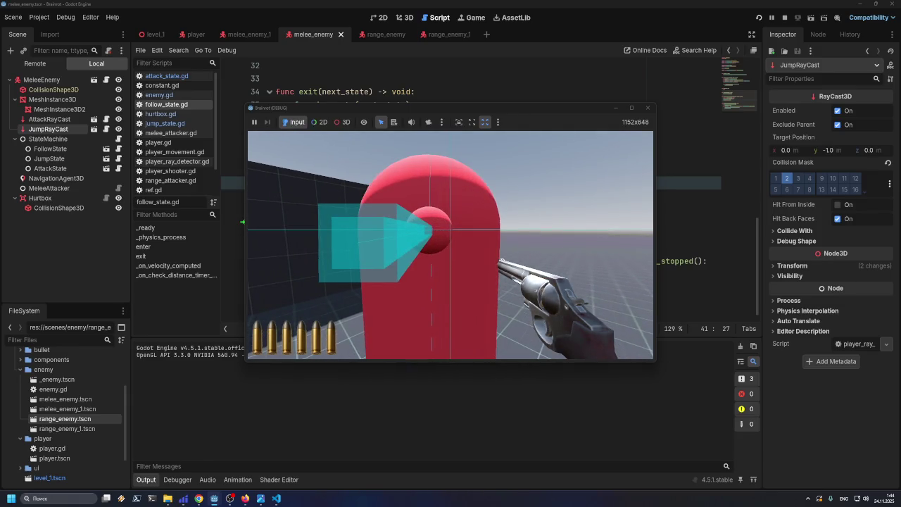
Stop the running game with F8 and switch to the player scene
key(F8)
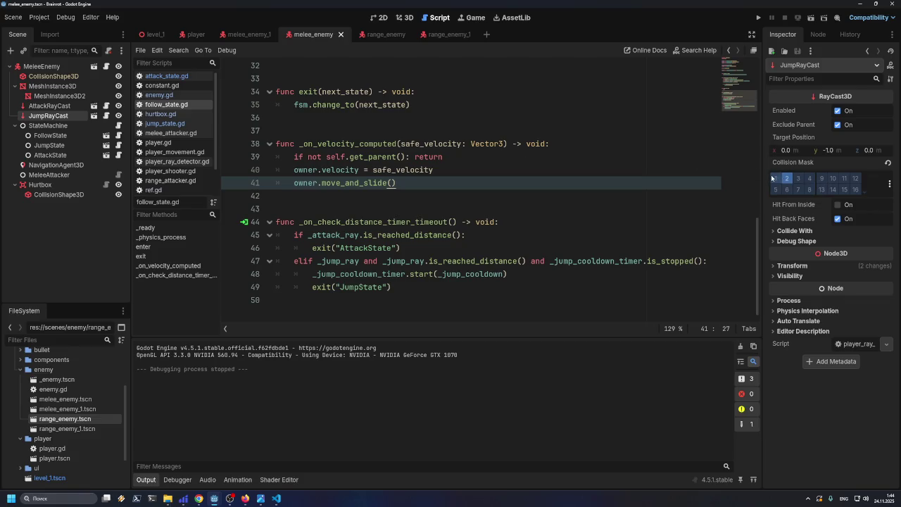
mouse_move(188, 29)
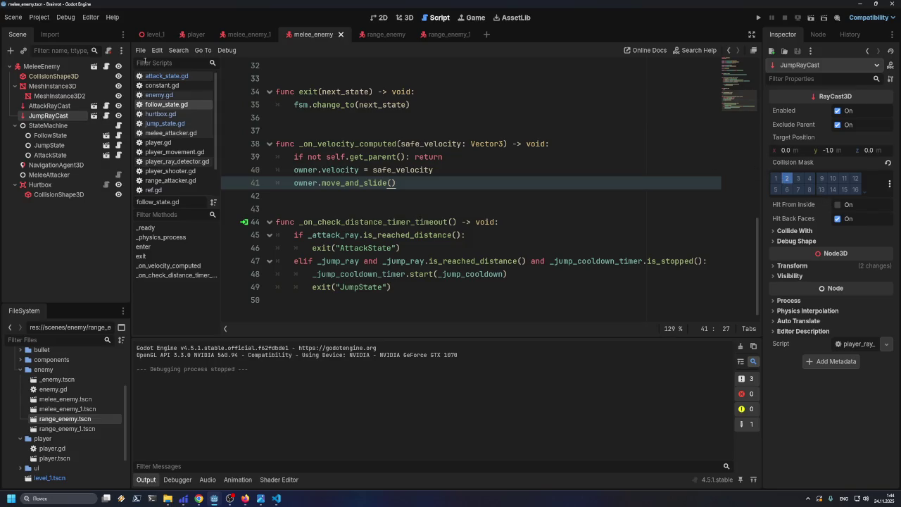
click(197, 35)
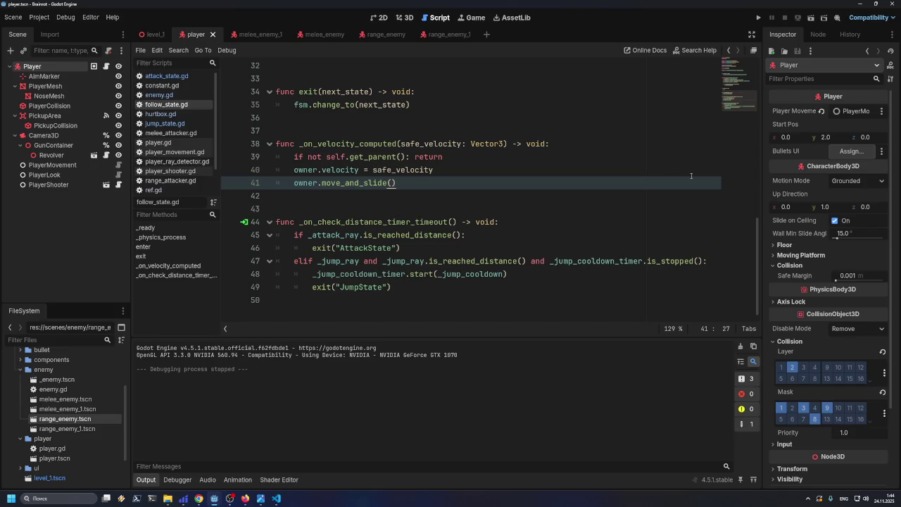
Scroll the Player's Inspector down to its collision layer 2 and mask settings
scroll(767, 225, down, 3)
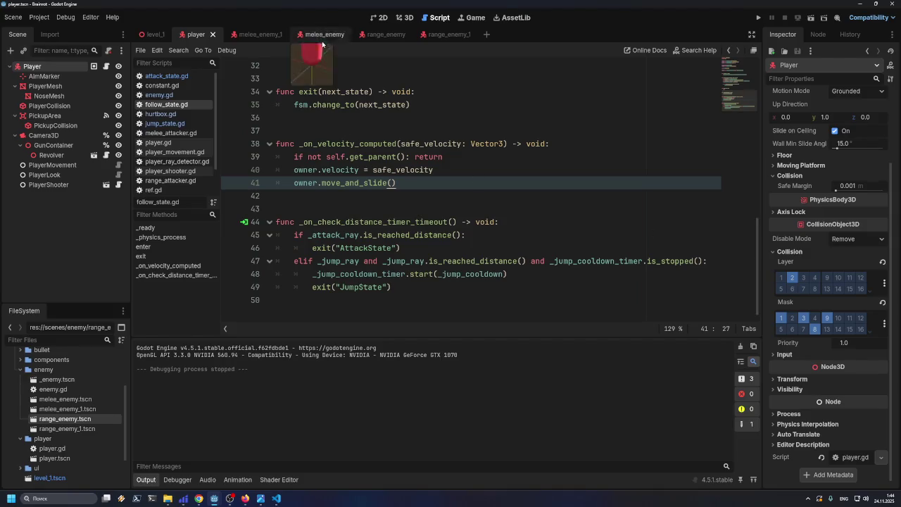
Delete melee_enemy_1.tscn and range_enemy_1.tscn from the FileSystem
click(374, 18)
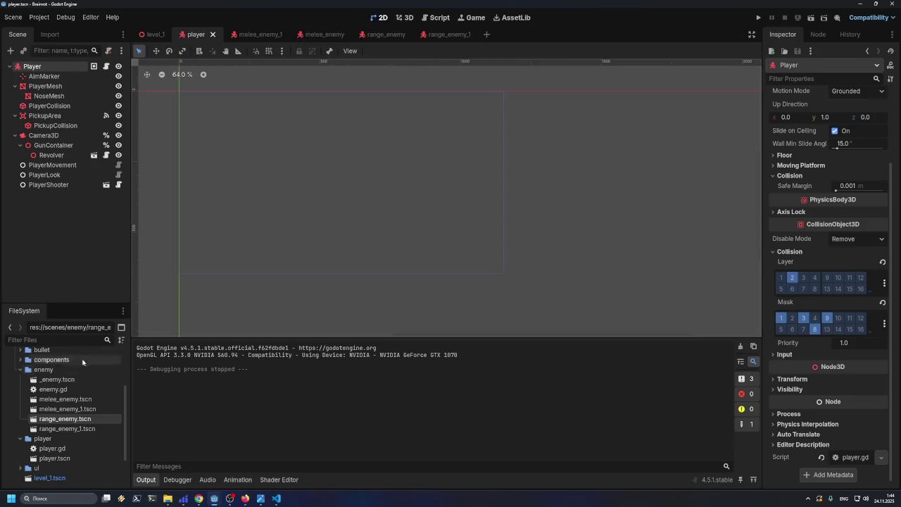
click(84, 410)
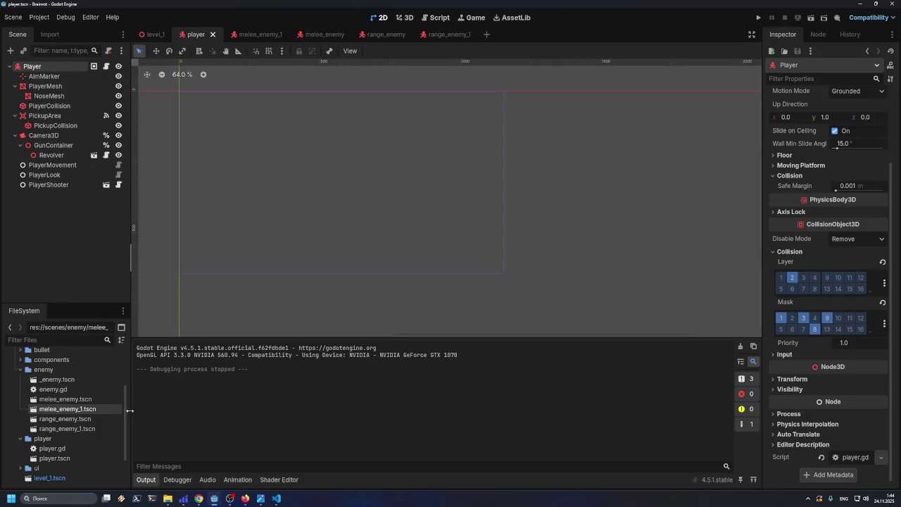
key(Delete)
click(384, 326)
click(70, 418)
key(Delete)
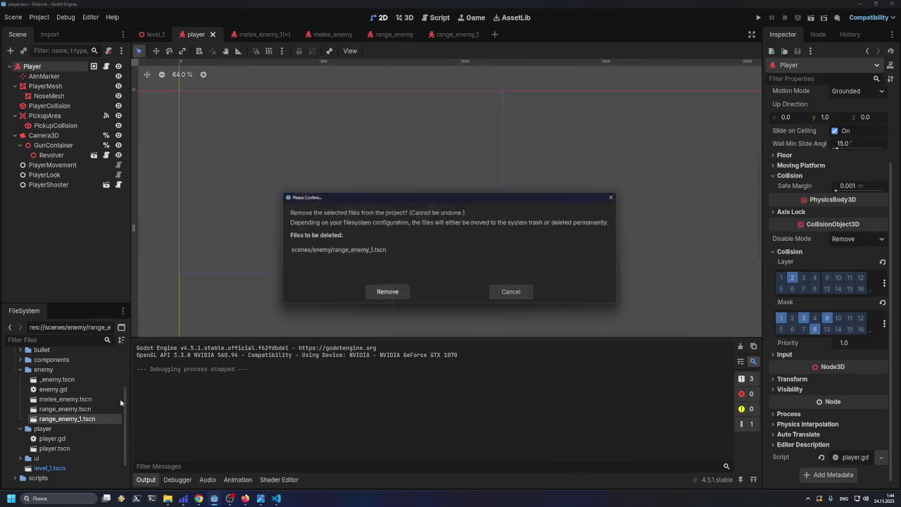
click(388, 291)
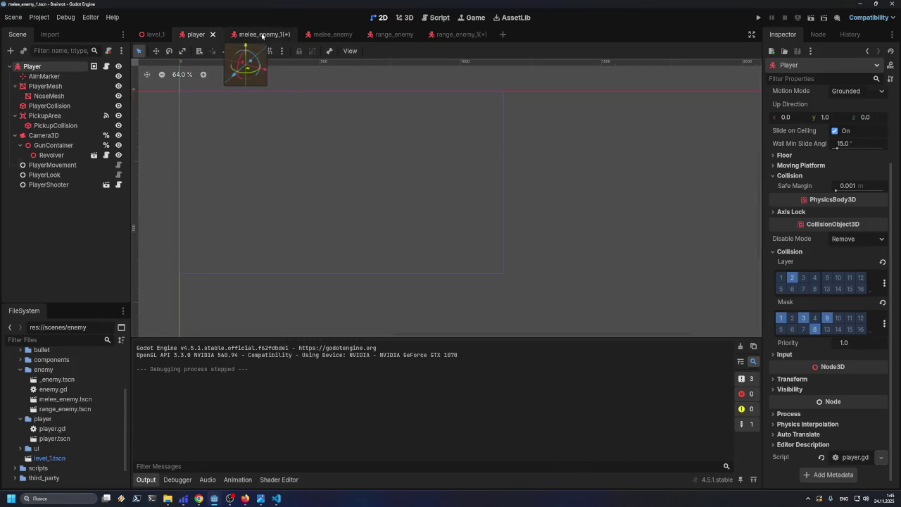
Close the deleted scenes' tabs without saving, then save level_1
click(262, 35)
click(289, 35)
click(500, 271)
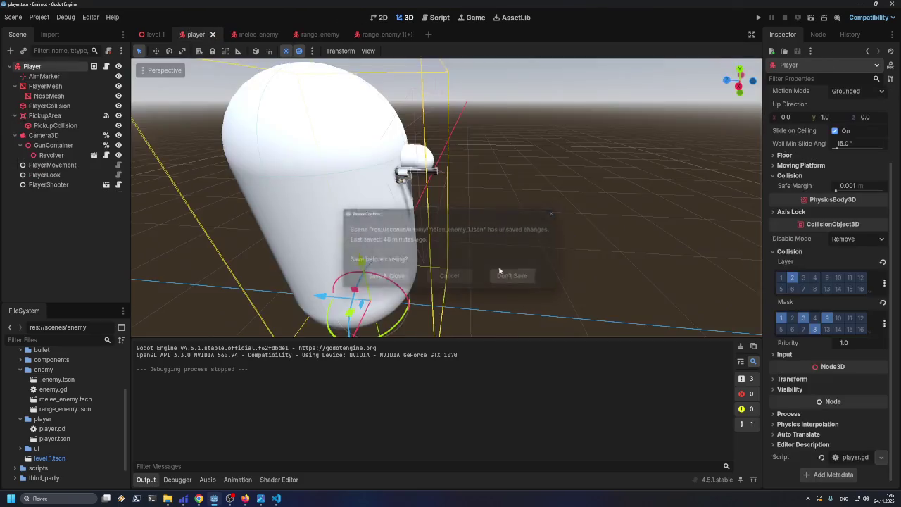
click(384, 35)
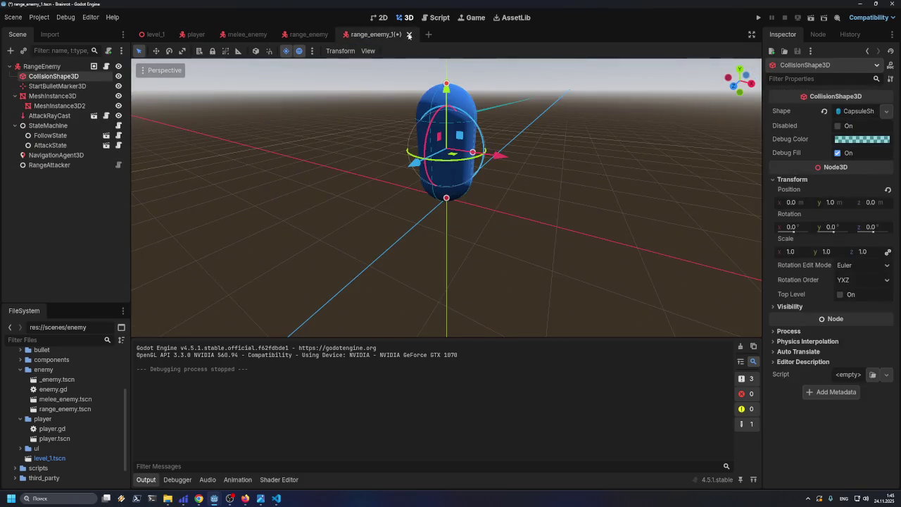
click(409, 35)
click(501, 276)
key(ctrl+s)
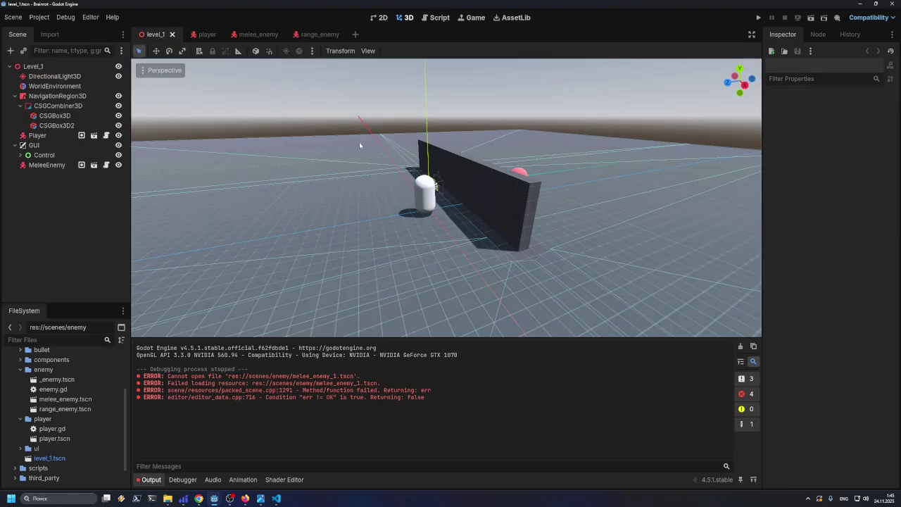
mouse_move(360, 145)
mouse_down()
mouse_move(466, 195)
mouse_move(423, 195)
mouse_up()
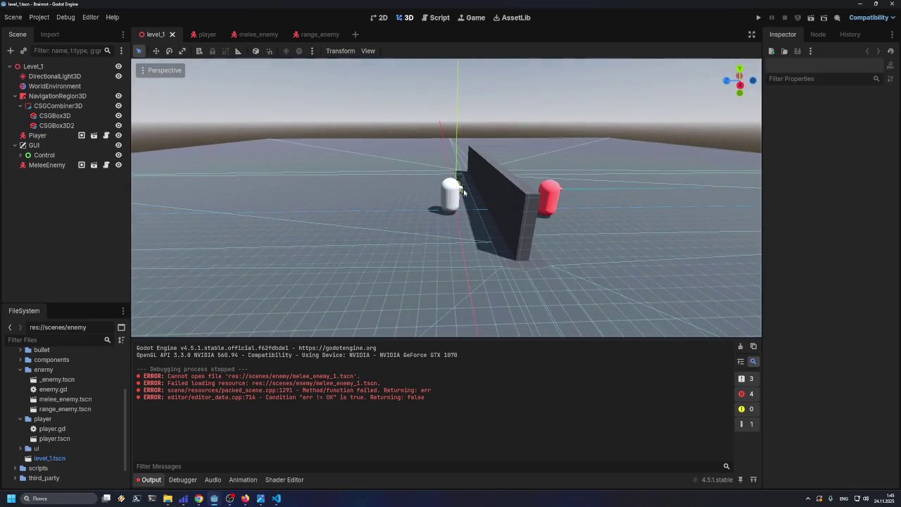
Delete the existing MeleeEnemy node from level_1
click(557, 202)
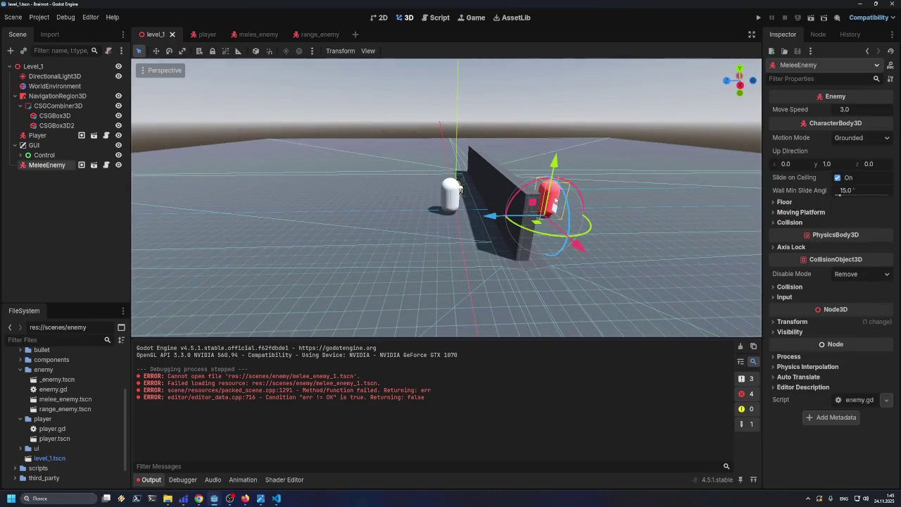
click(36, 155)
click(35, 165)
key(Delete)
click(428, 259)
Place a new melee_enemy.tscn instance behind the wall and test-run the level
mouse_move(65, 399)
mouse_down()
mouse_move(565, 233)
mouse_move(543, 223)
mouse_up()
click(757, 17)
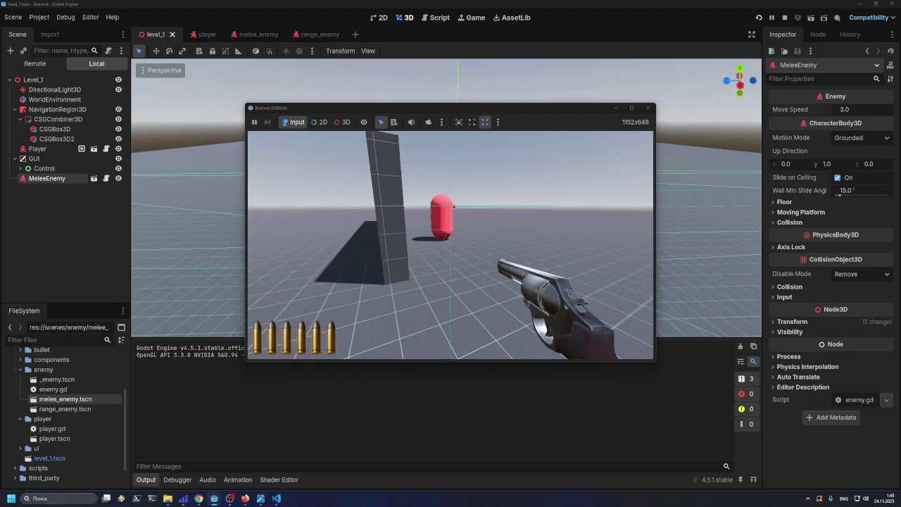
key(Escape)
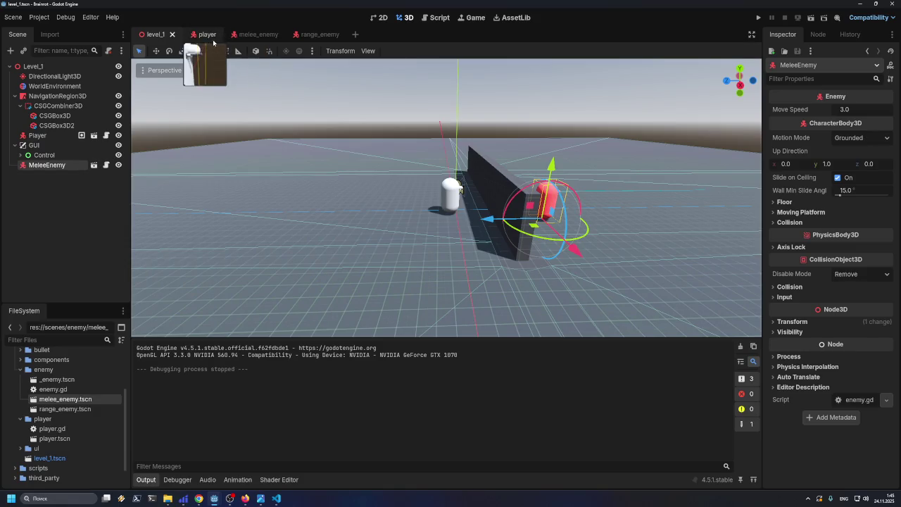
Open the base _enemy scene and show the Enemy root's signals in the widened Node dock
click(295, 35)
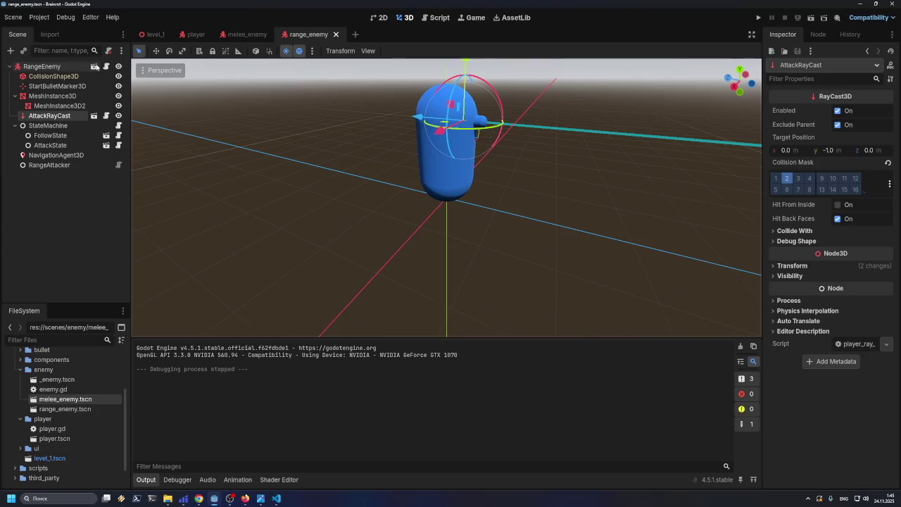
click(93, 67)
double_click(52, 68)
key(Escape)
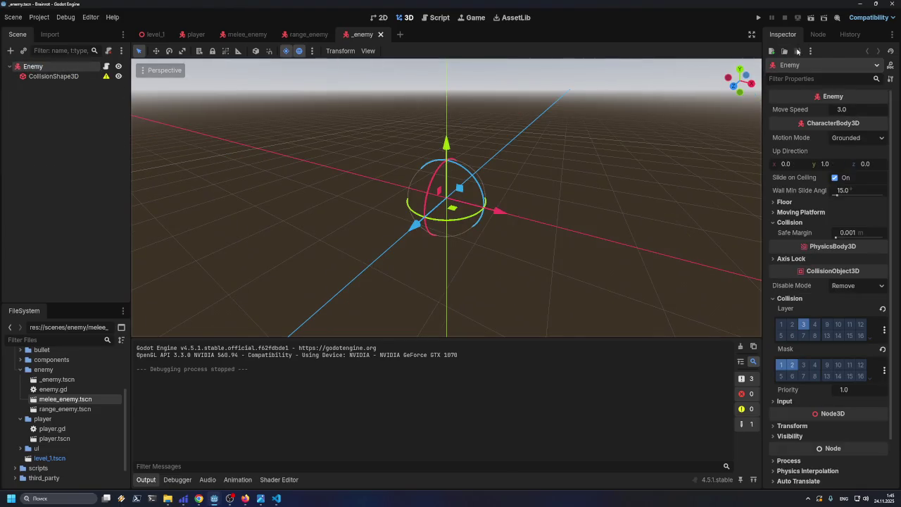
drag(764, 50, 705, 47)
click(763, 33)
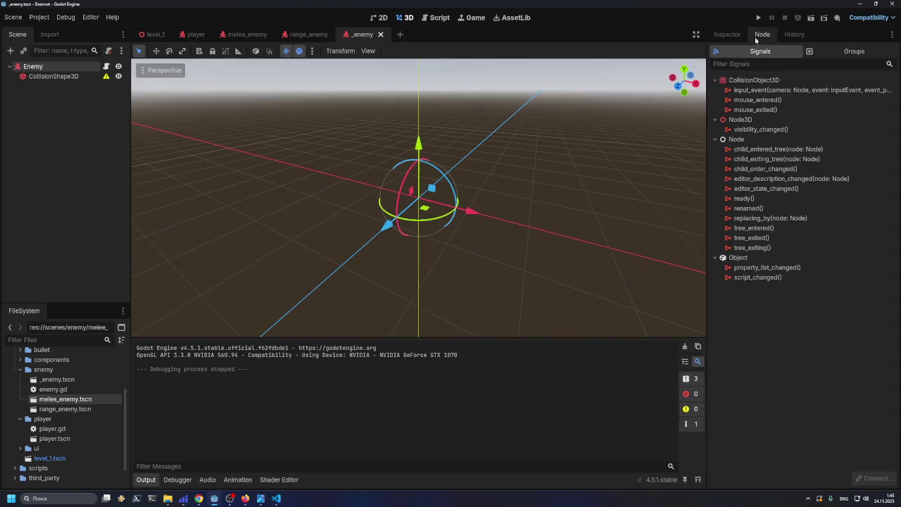
Add the Enemy root node to a new group named Enemy
click(830, 55)
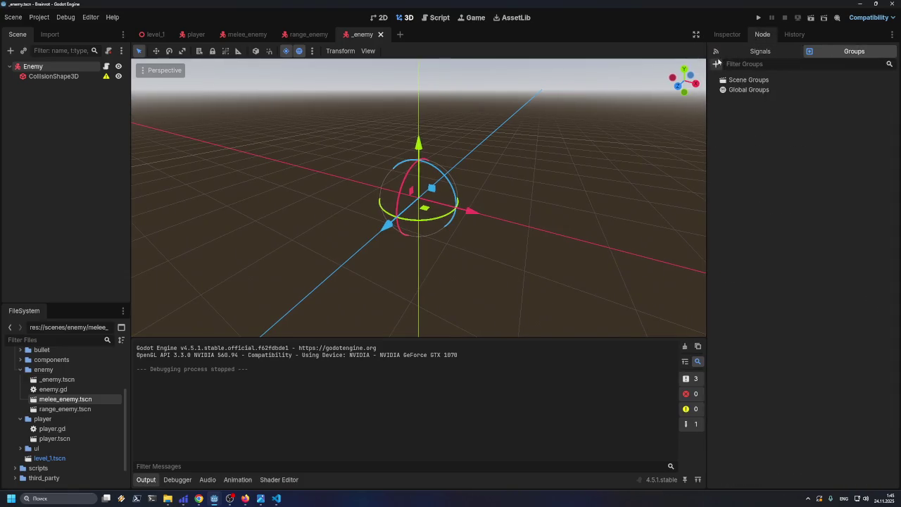
click(715, 63)
text(Enemy)
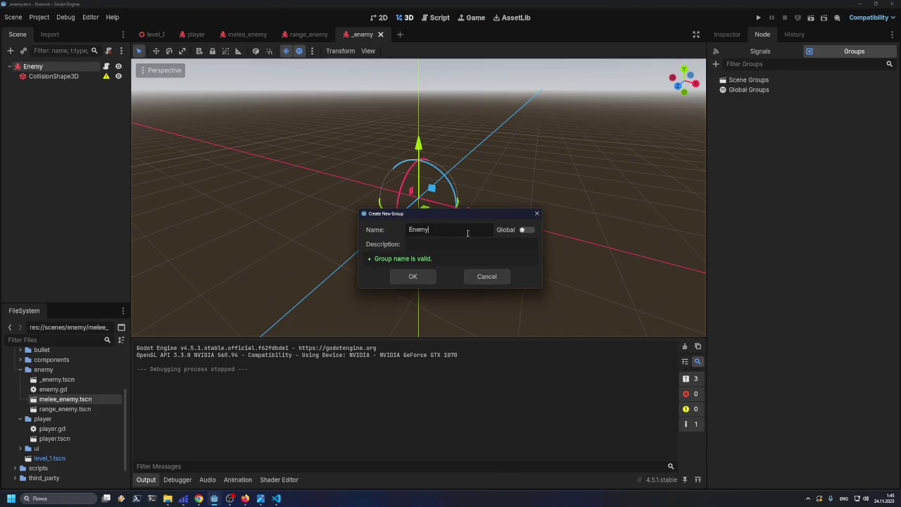
click(412, 276)
Test-run the game, stop it with F8, and bring up the browser windows
click(758, 18)
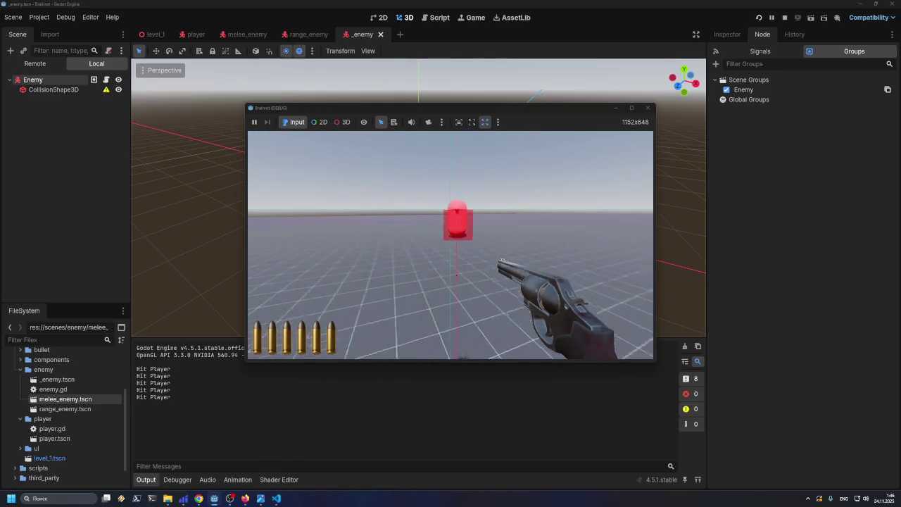
key(F8)
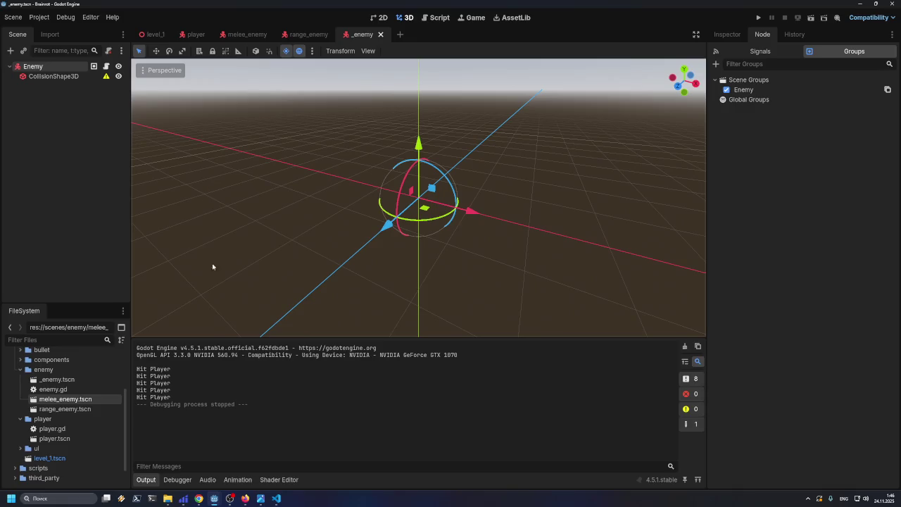
click(245, 498)
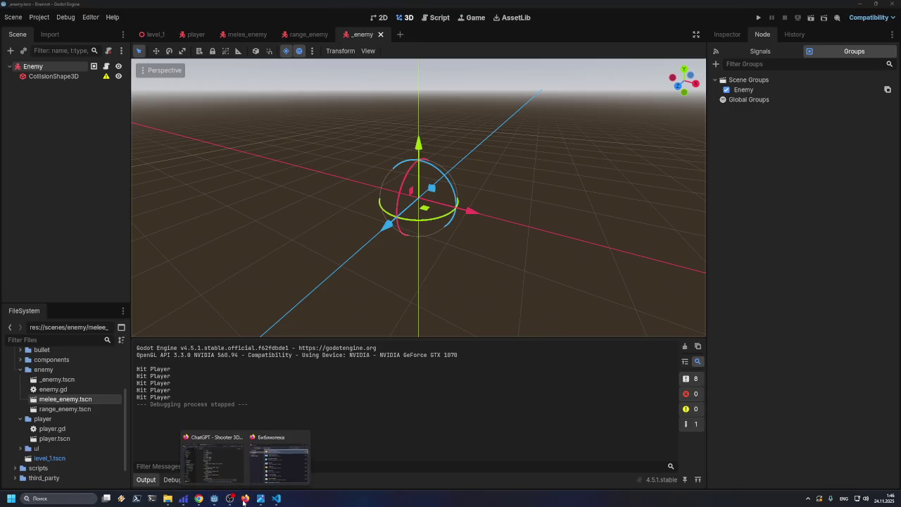
Read ChatGPT's PLAYER–ENEMY_HURTBOX collision layer scheme twice, switching back to Godot in between and after
click(207, 466)
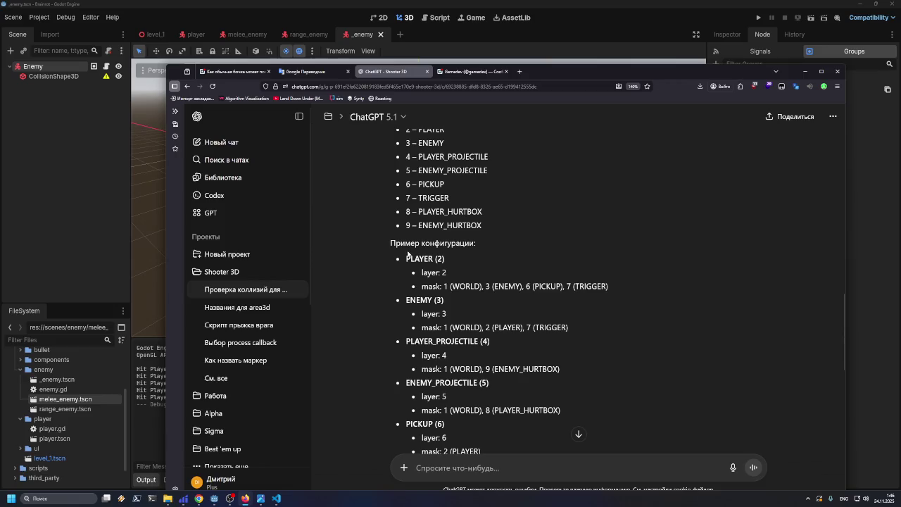
scroll(396, 257, down, 2)
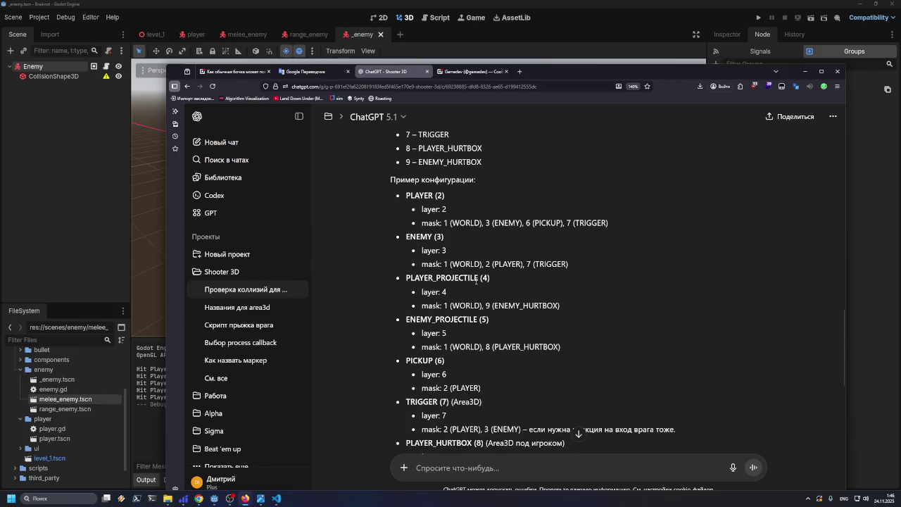
scroll(431, 303, down, 2)
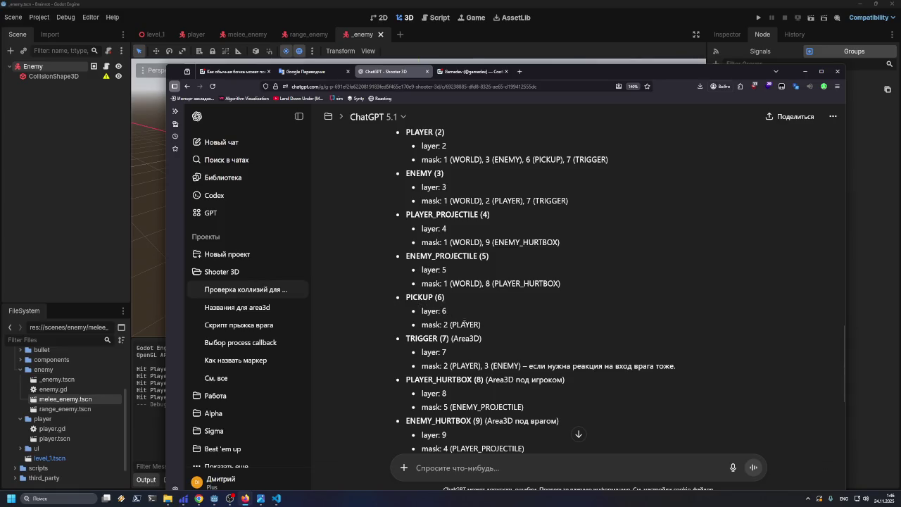
click(71, 210)
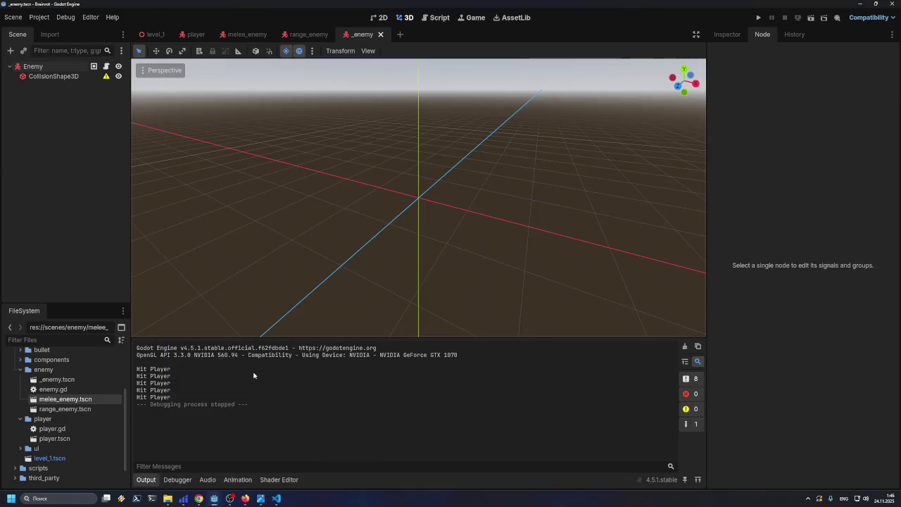
mouse_move(244, 496)
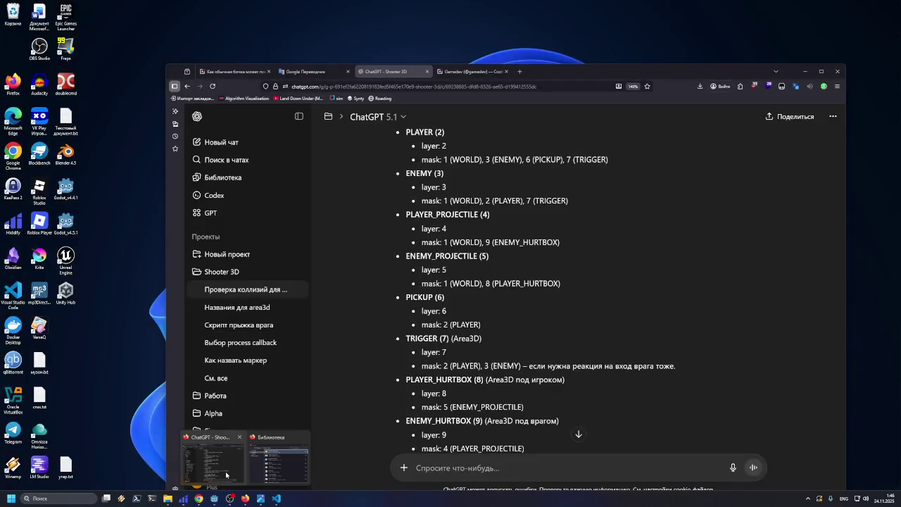
click(225, 475)
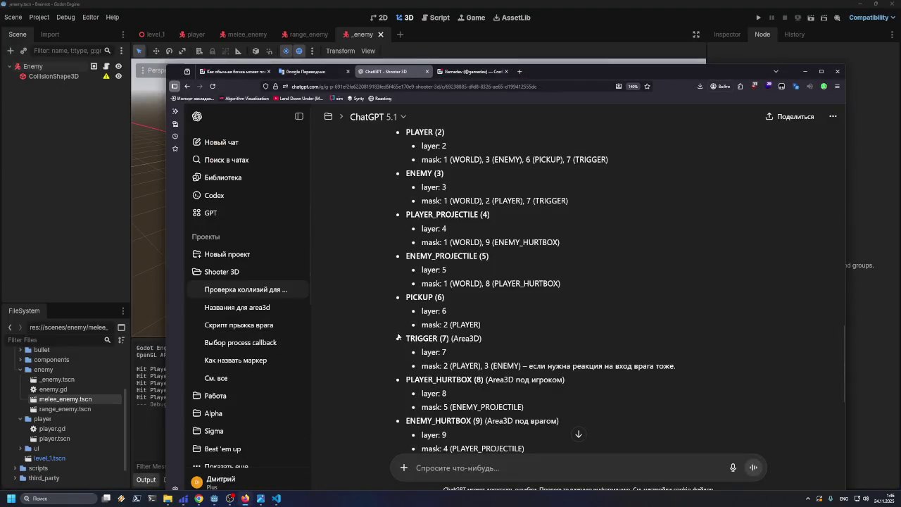
scroll(415, 327, down, 2)
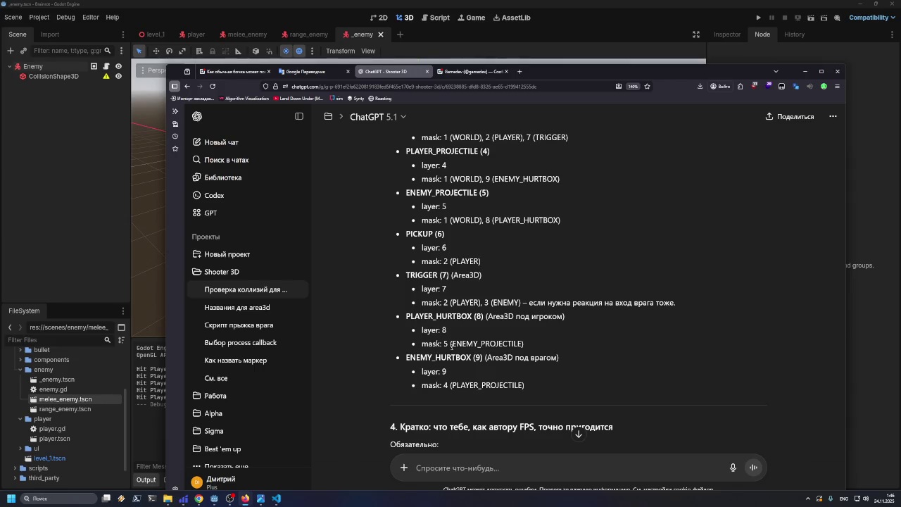
scroll(451, 345, up, 2)
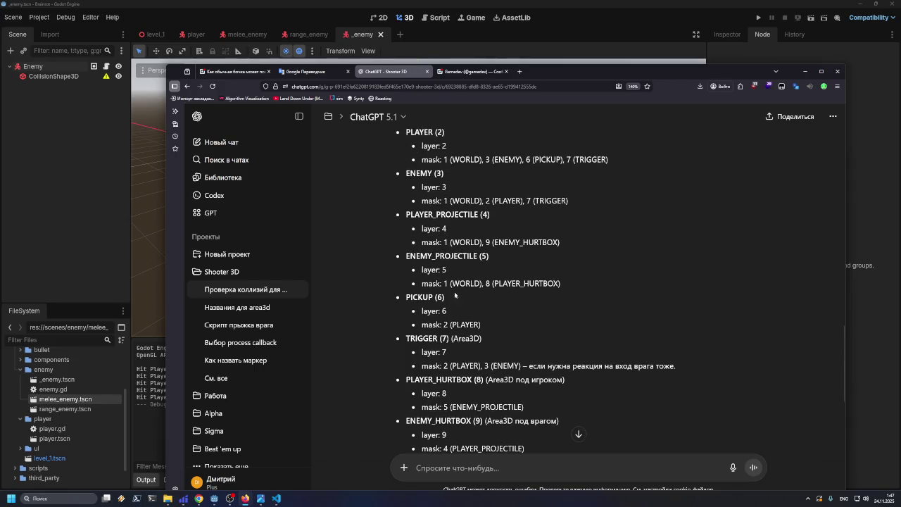
scroll(429, 217, down, 4)
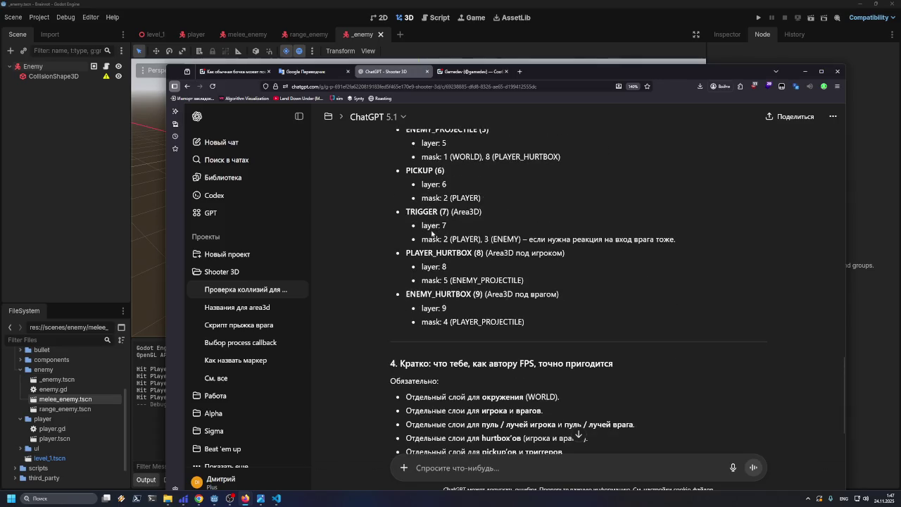
click(50, 235)
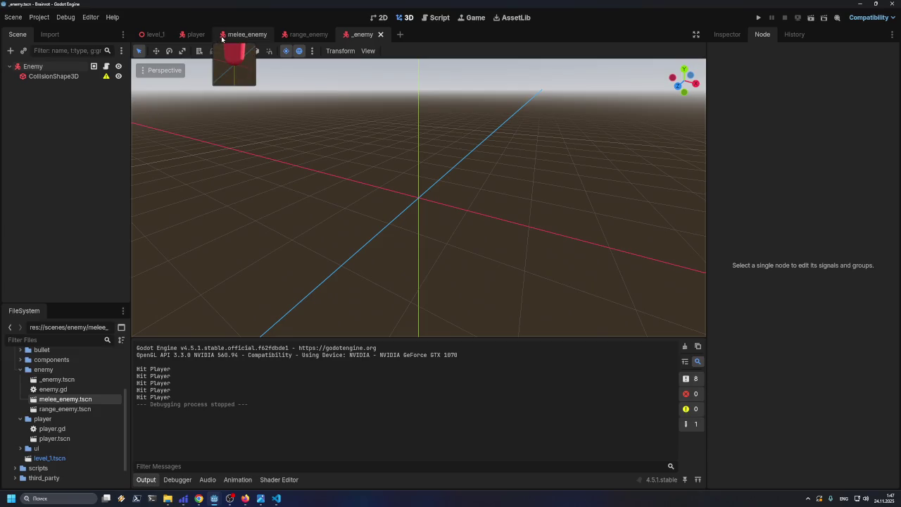
Open the player scene and read through player.gd and revolver.gd
click(188, 37)
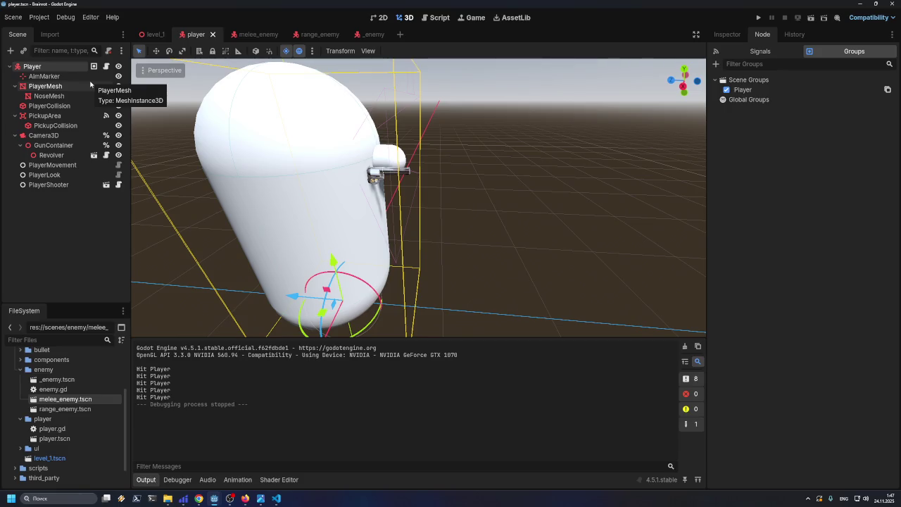
click(106, 66)
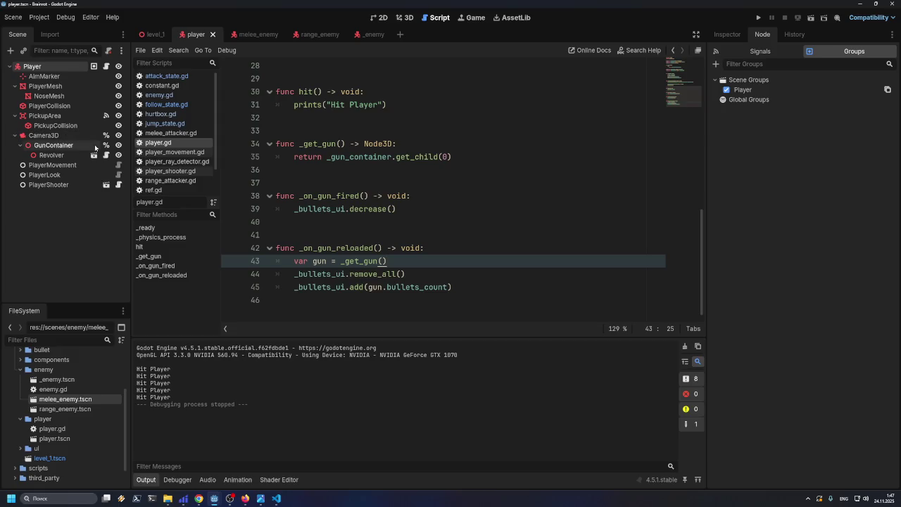
click(94, 154)
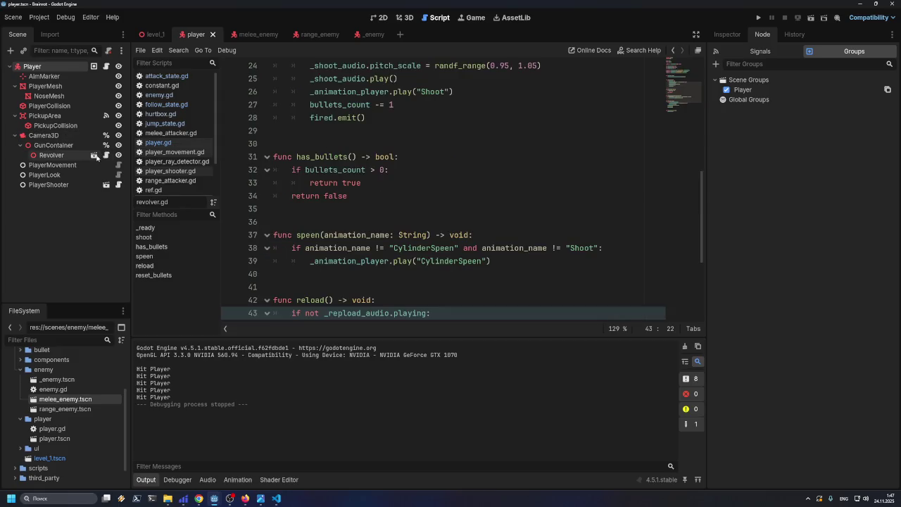
scroll(480, 201, down, 4)
scroll(444, 209, up, 9)
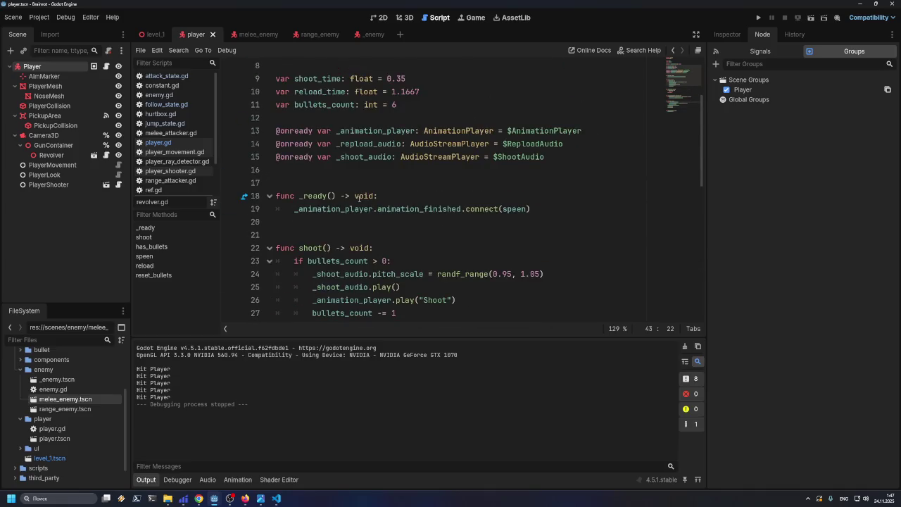
scroll(360, 197, down, 2)
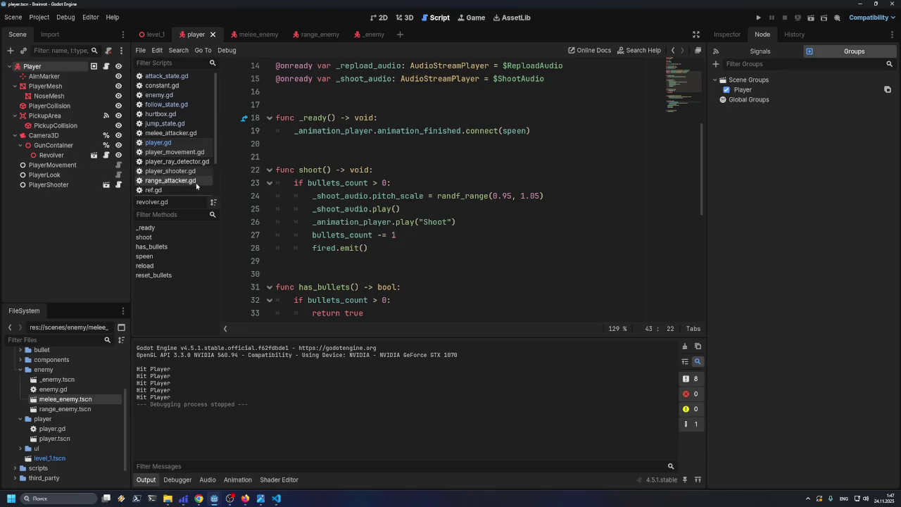
Open player_shooter.gd and look up the PhysicsRayQueryParameters3D docs from its raycast code
click(106, 66)
scroll(342, 153, up, 8)
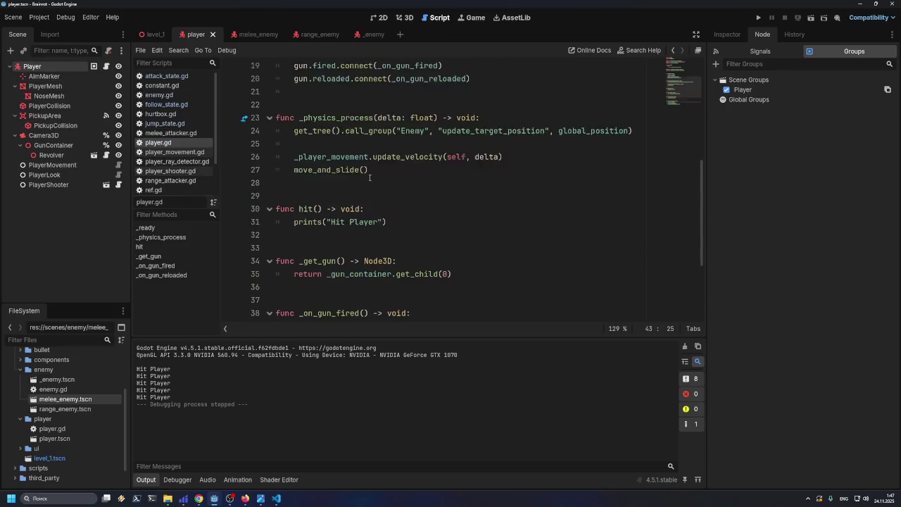
click(106, 155)
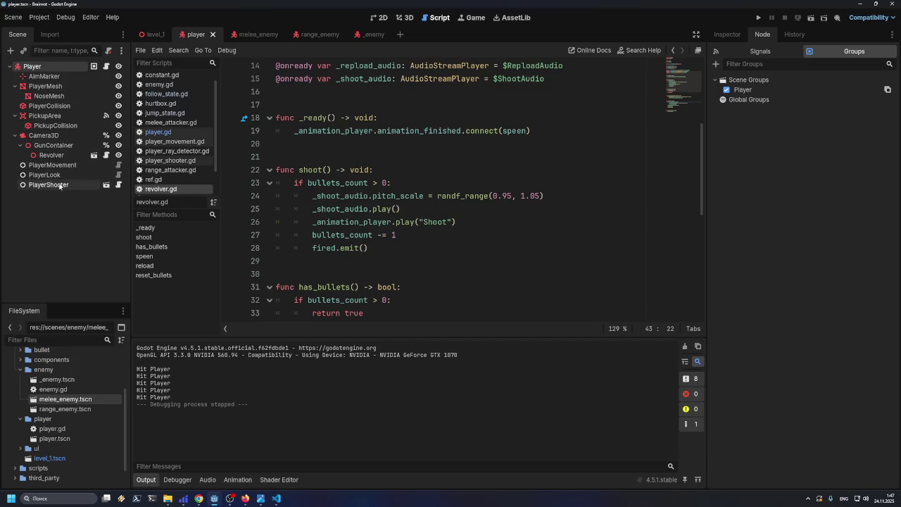
click(118, 184)
scroll(366, 197, down, 10)
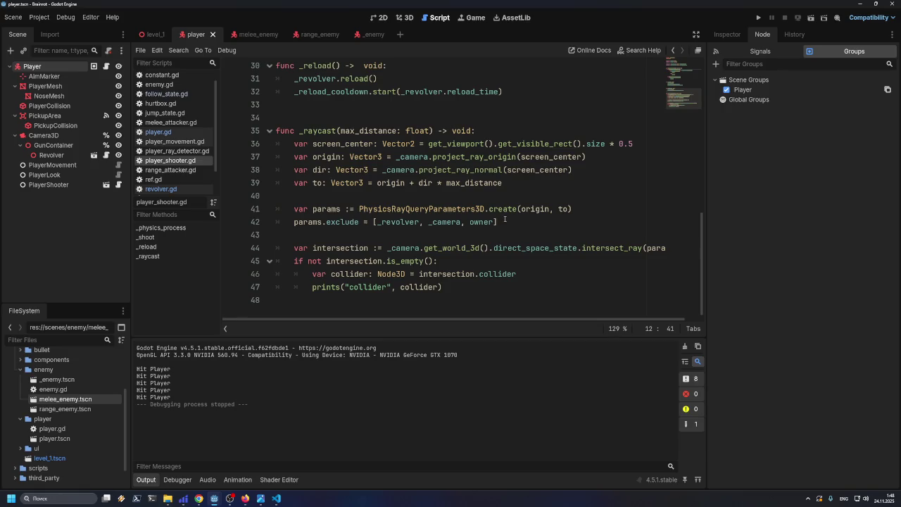
ctrl+click(331, 224)
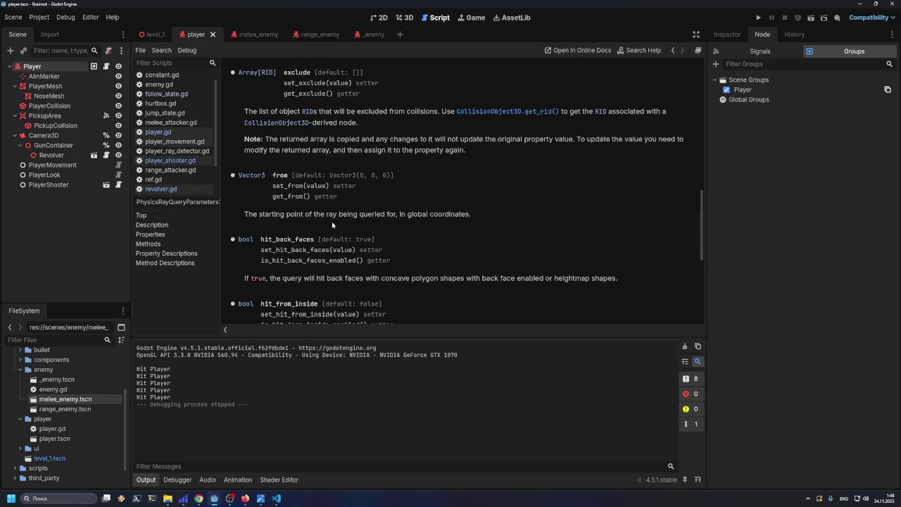
Highlight the collision_mask description in the PhysicsRayQueryParameters3D docs
scroll(422, 165, up, 3)
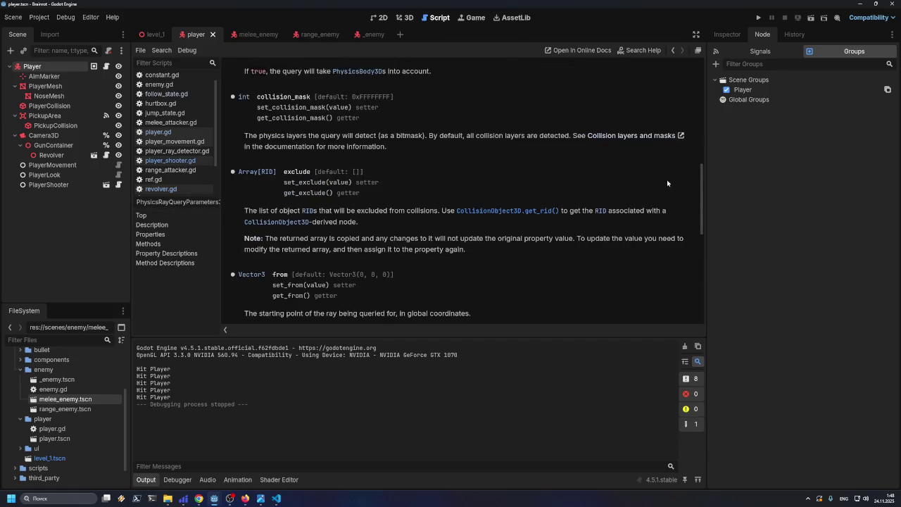
scroll(324, 162, up, 3)
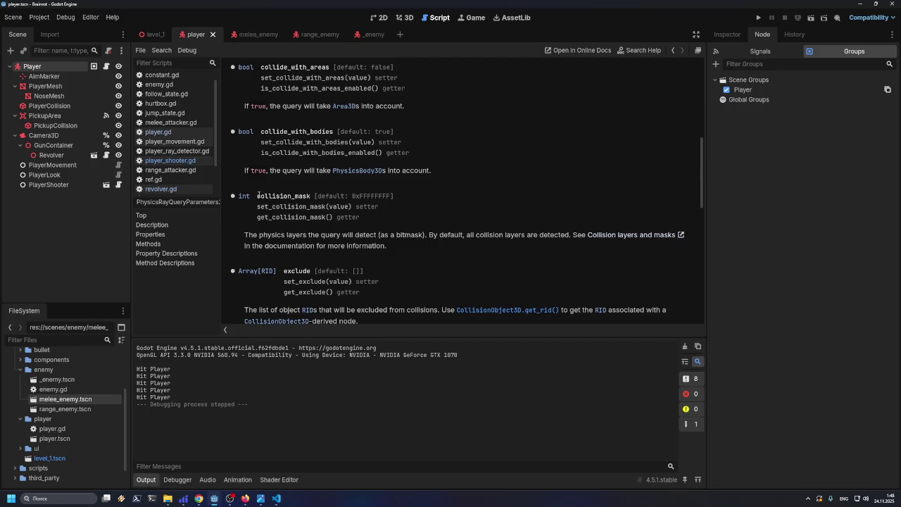
drag(244, 235, 378, 237)
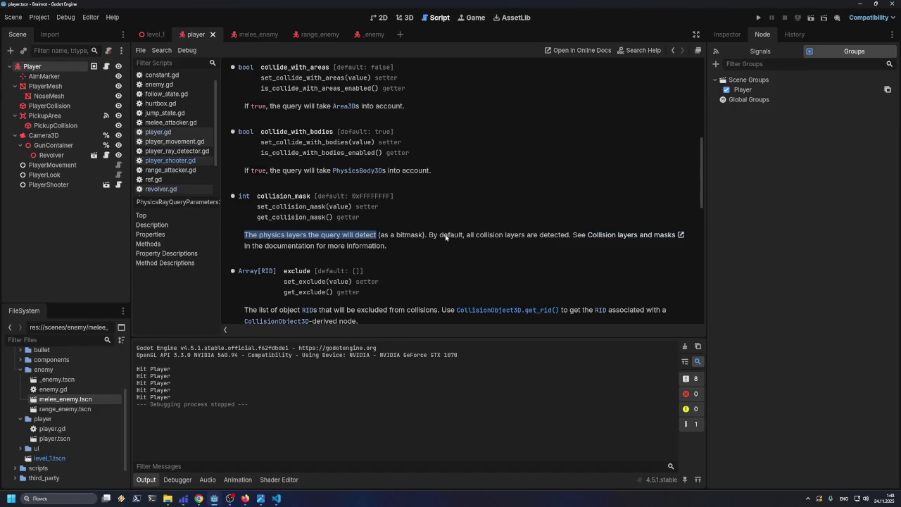
scroll(344, 174, up, 5)
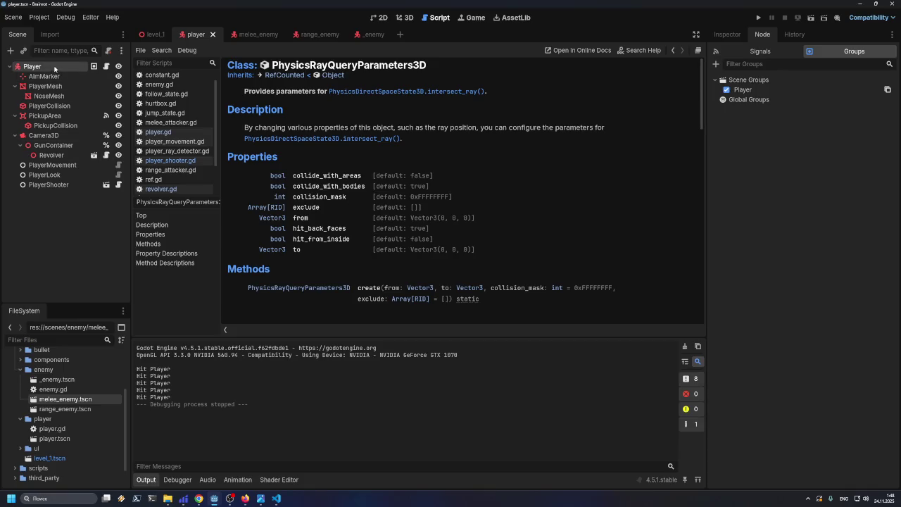
Show the Player's Collision Layer and Mask in the Inspector, then bring ChatGPT's layer suggestions back up
click(726, 34)
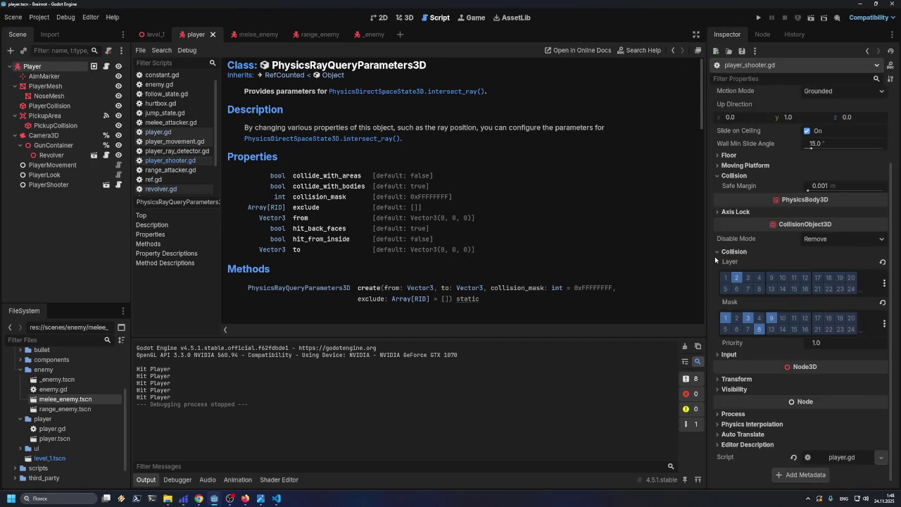
mouse_move(730, 265)
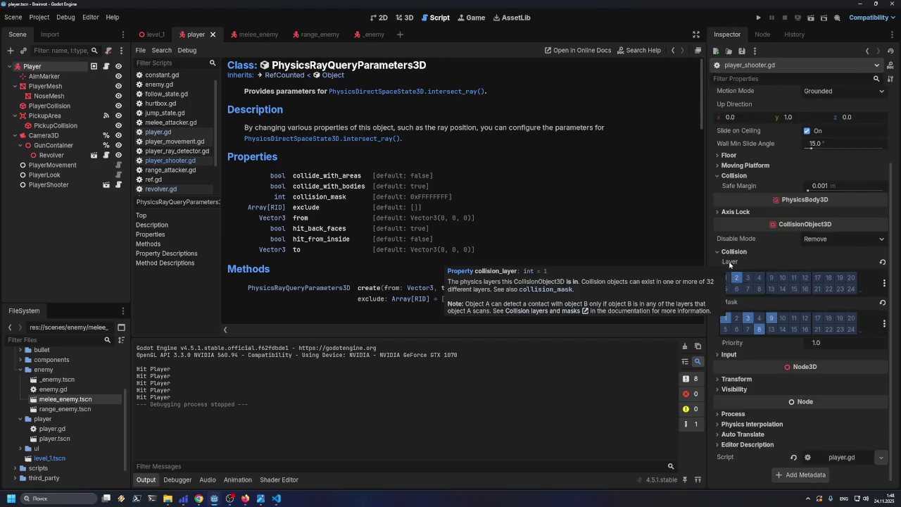
scroll(351, 199, down, 1)
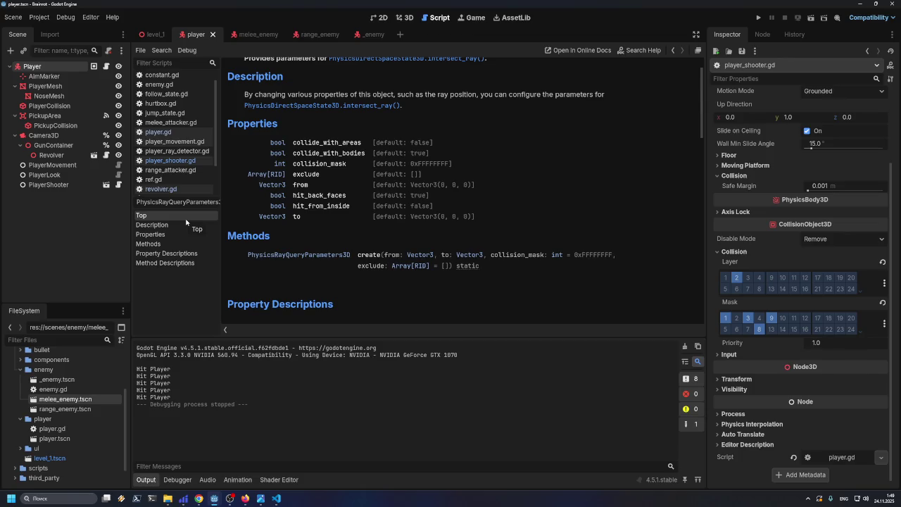
mouse_move(245, 499)
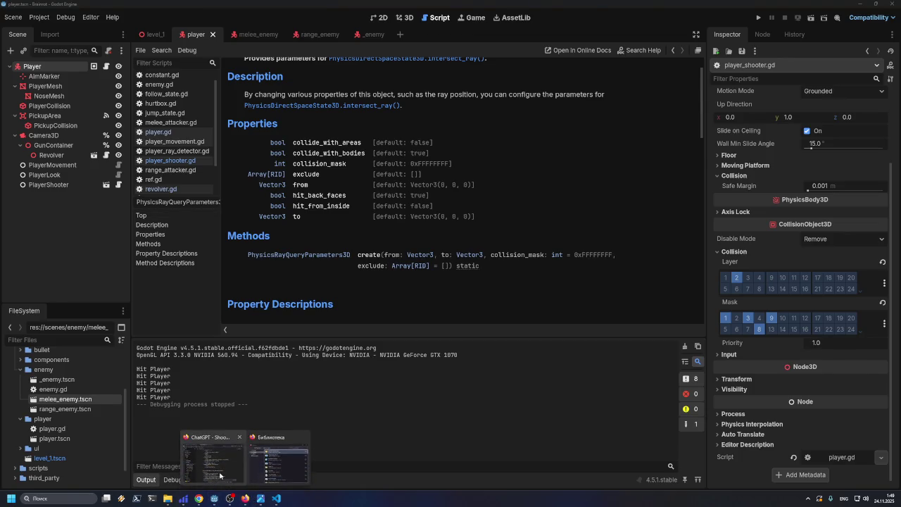
click(220, 476)
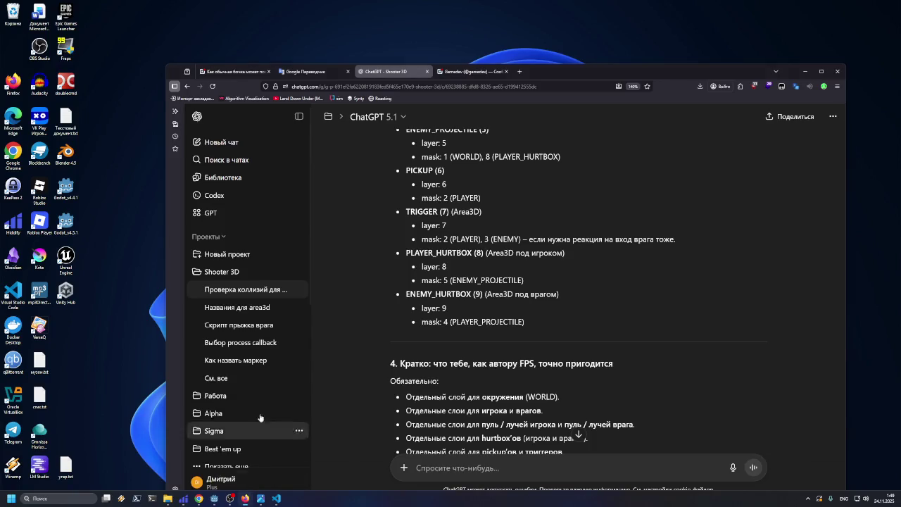
In ChatGPT's scheme, highlight ENEMY_HURTBOX (layer 9) in PLAYER_PROJECTILE's mask line
scroll(403, 244, up, 3)
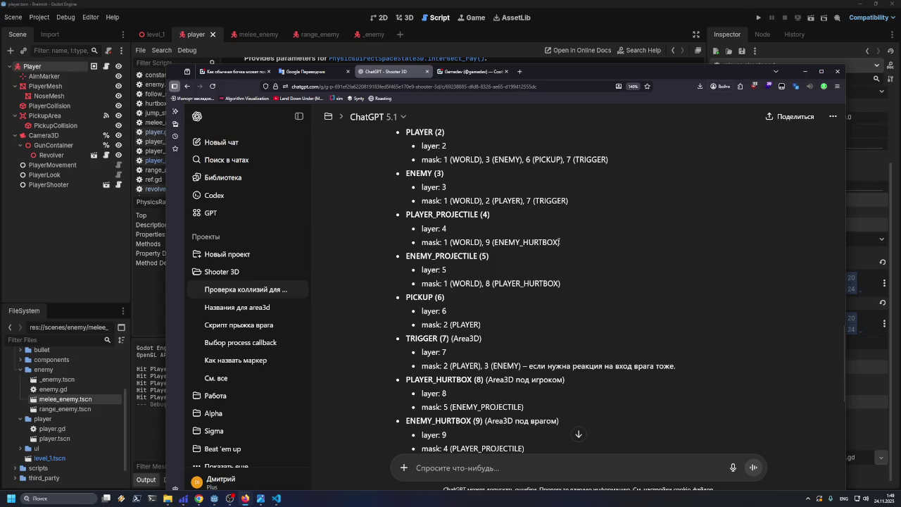
drag(492, 242, 559, 242)
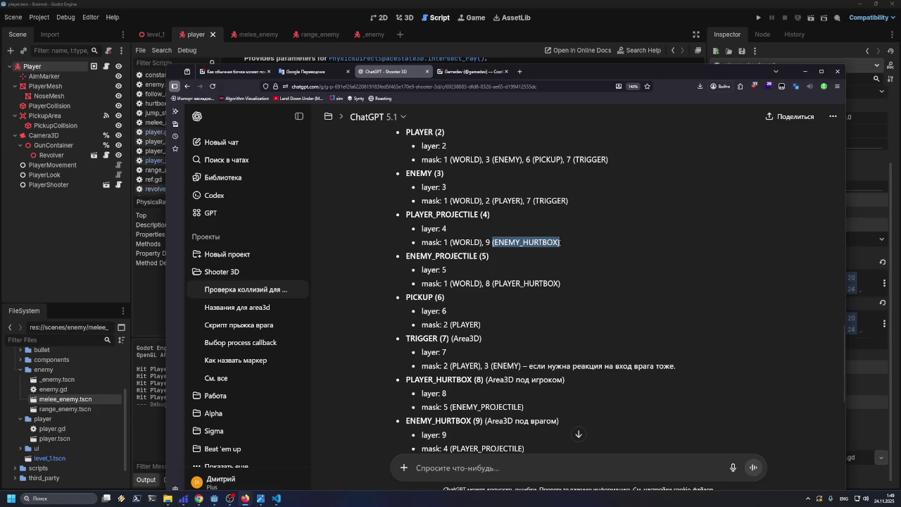
scroll(539, 258, down, 2)
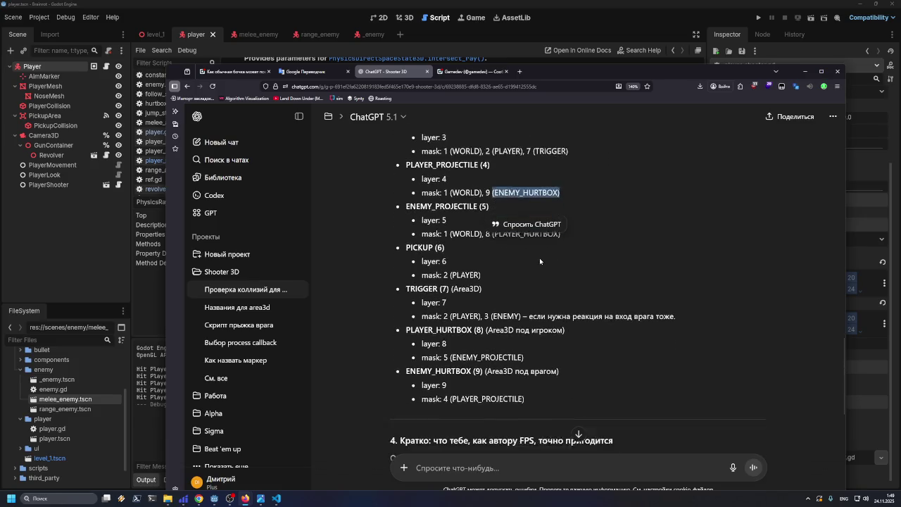
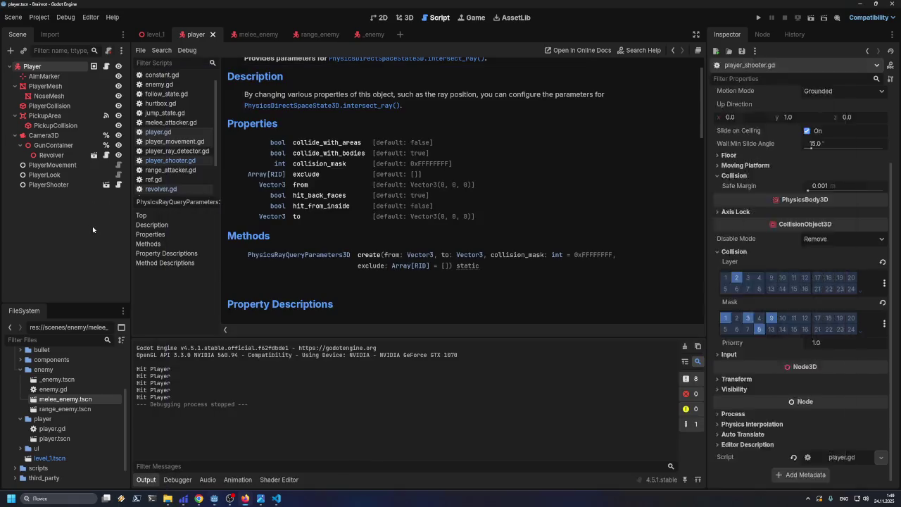
Open the melee_enemy scene and select its Hurtbox node
click(352, 52)
click(362, 35)
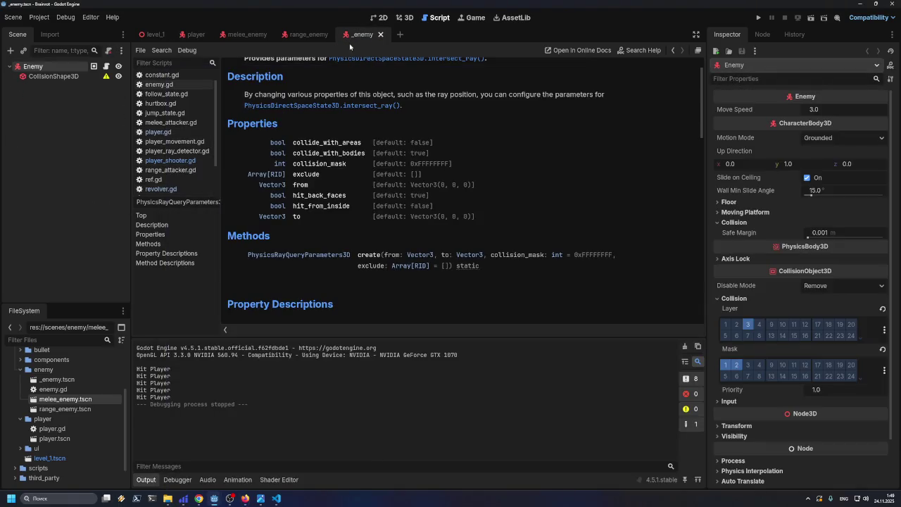
mouse_move(320, 41)
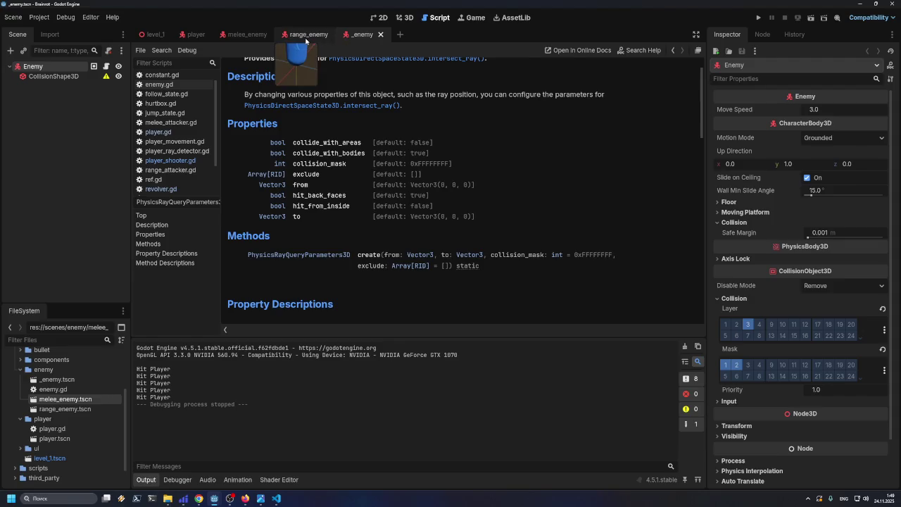
click(305, 35)
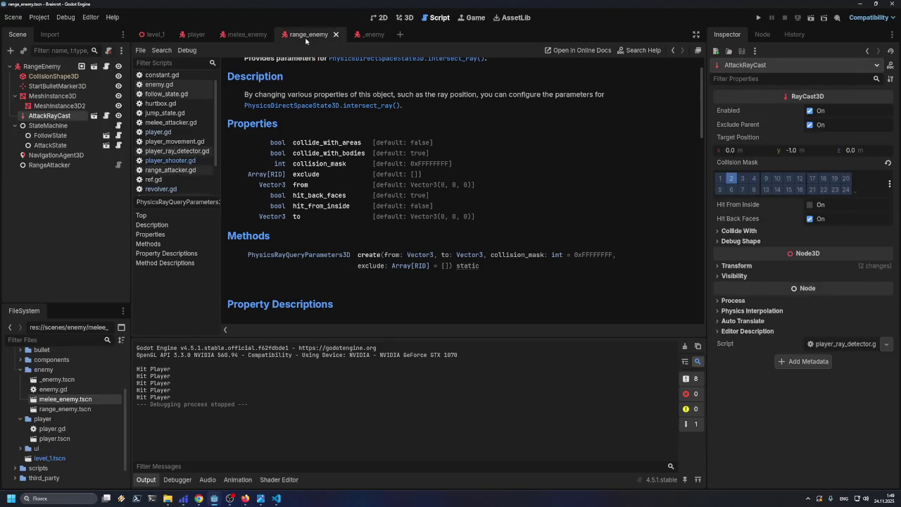
click(231, 39)
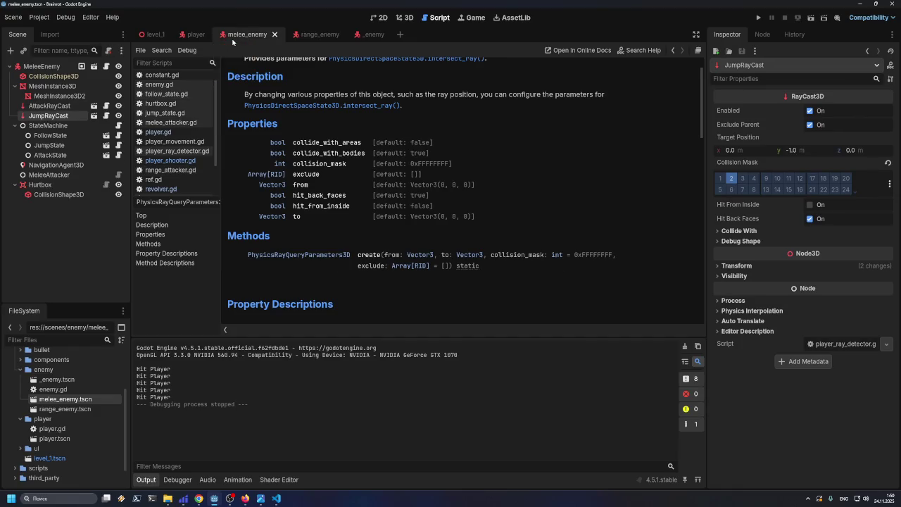
click(43, 185)
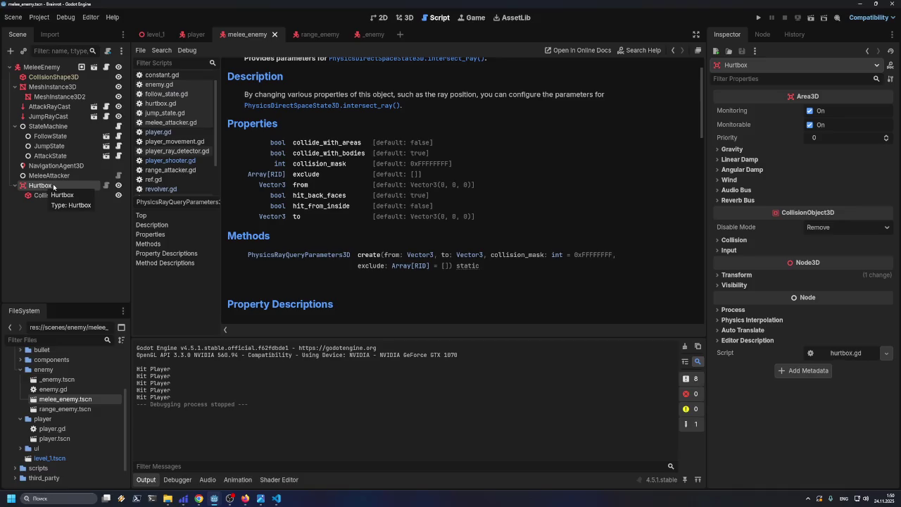
click(44, 186)
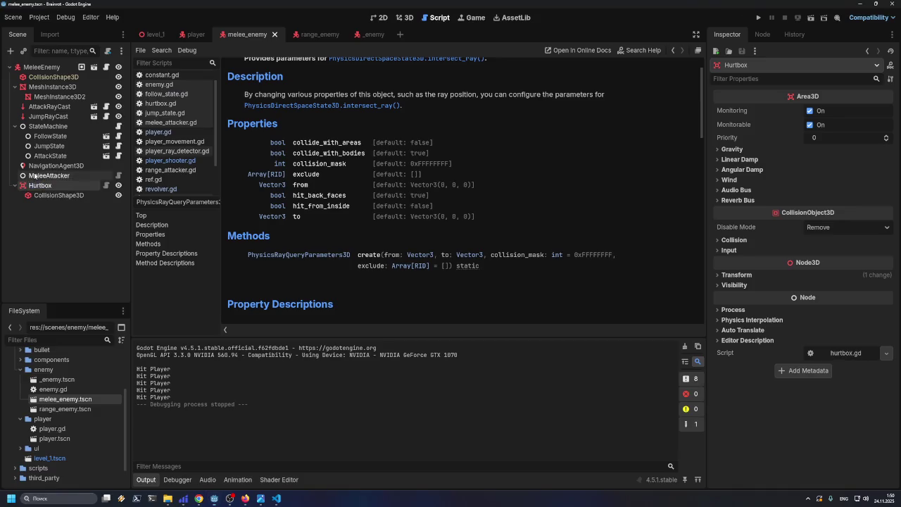
key(Escape)
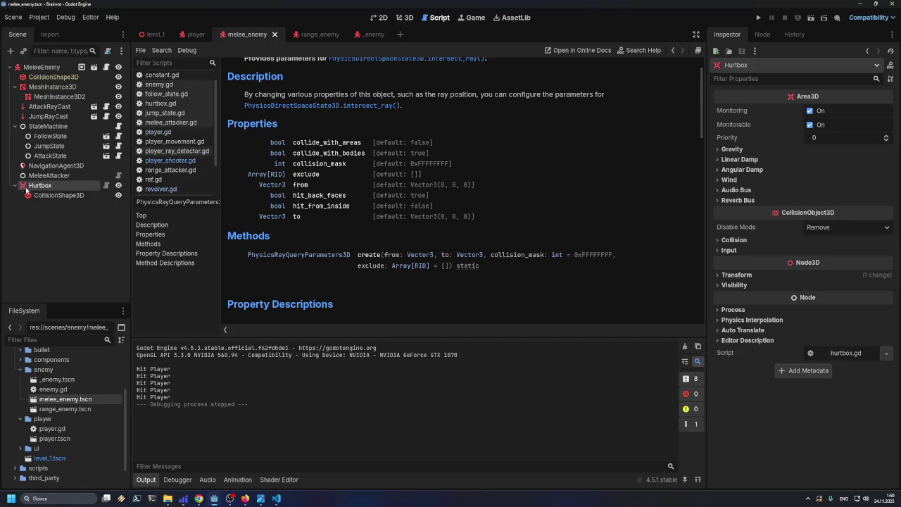
Cut the Hurtbox and paste it under Enemy in the _enemy scene, then return to melee_enemy
key(ctrl+x)
click(366, 34)
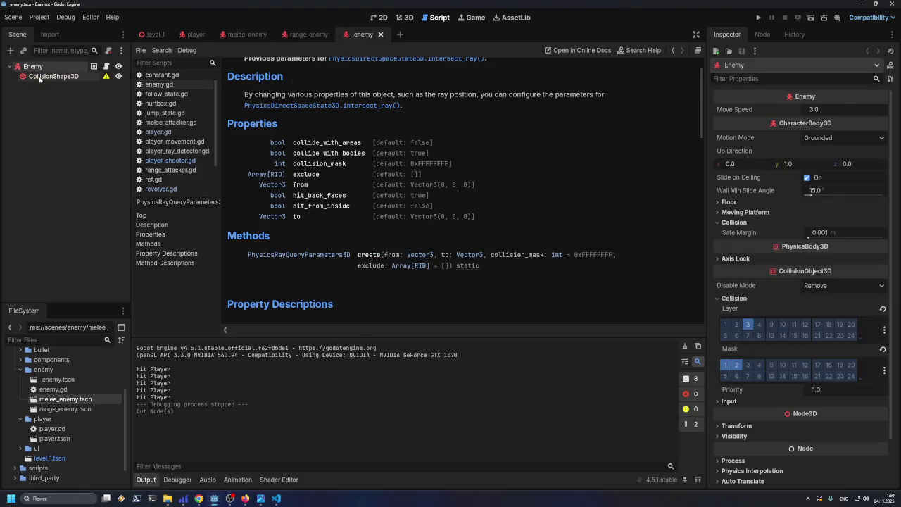
key(ctrl+v)
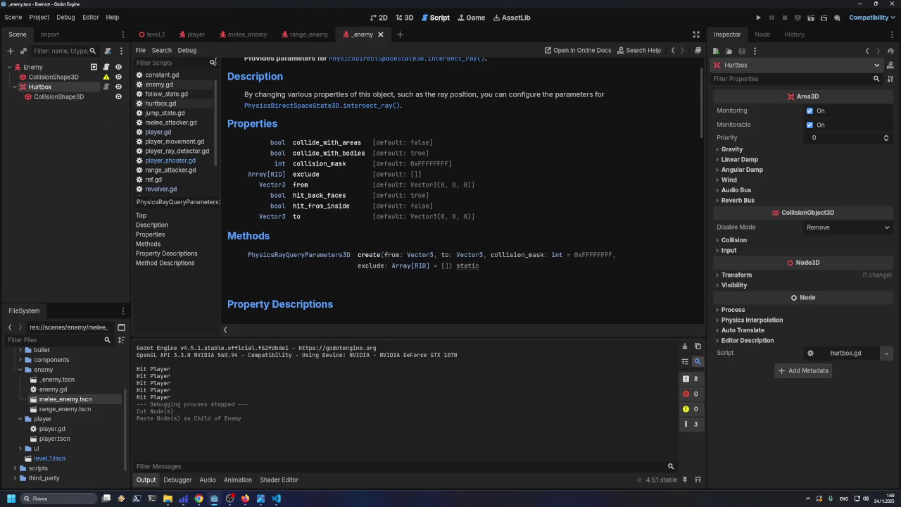
click(248, 35)
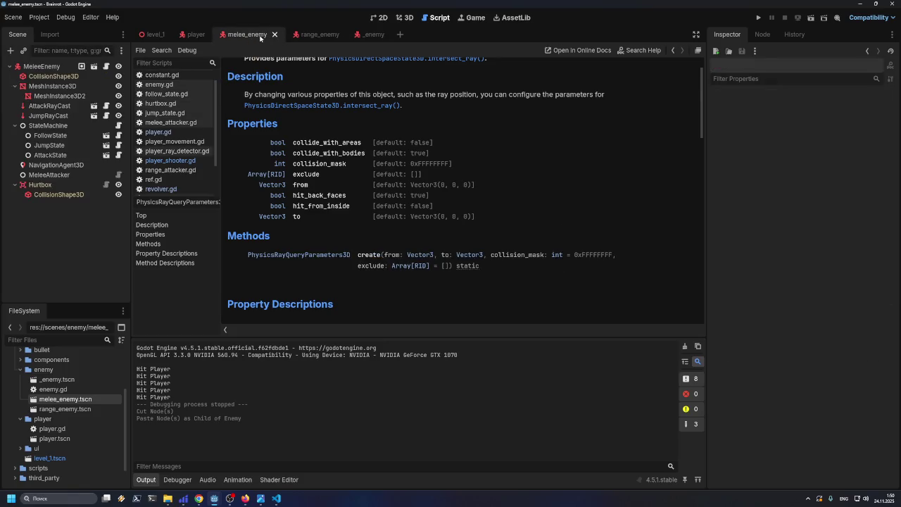
In melee_enemy, move MeshInstance3D through MeleeAttacker below Hurtbox under MeleeEnemy
mouse_move(40, 186)
mouse_down()
mouse_move(32, 123)
mouse_move(52, 87)
mouse_up()
click(451, 261)
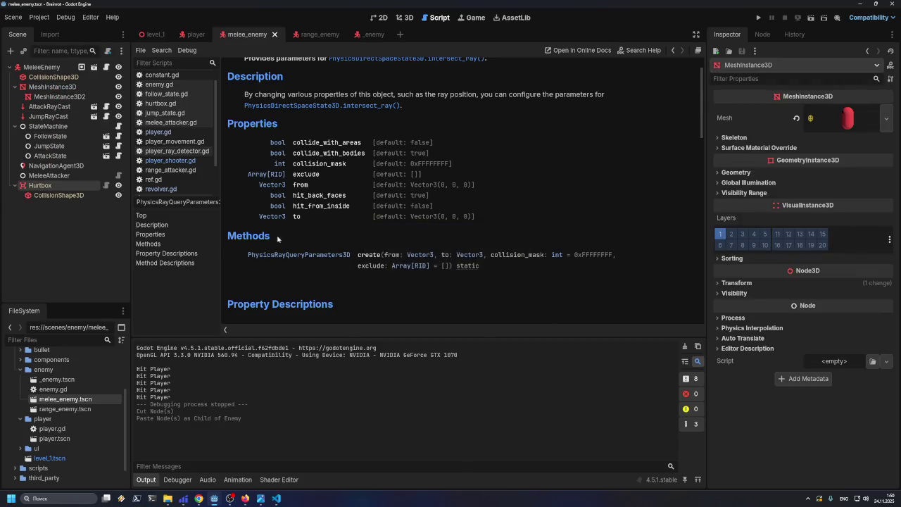
shift+click(49, 175)
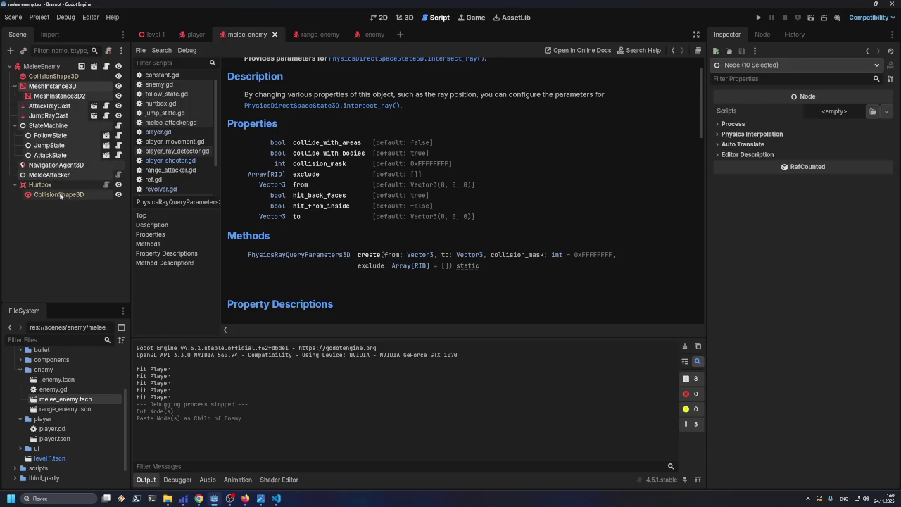
drag(59, 197, 63, 202)
key(ctrl+x)
key(ctrl+v)
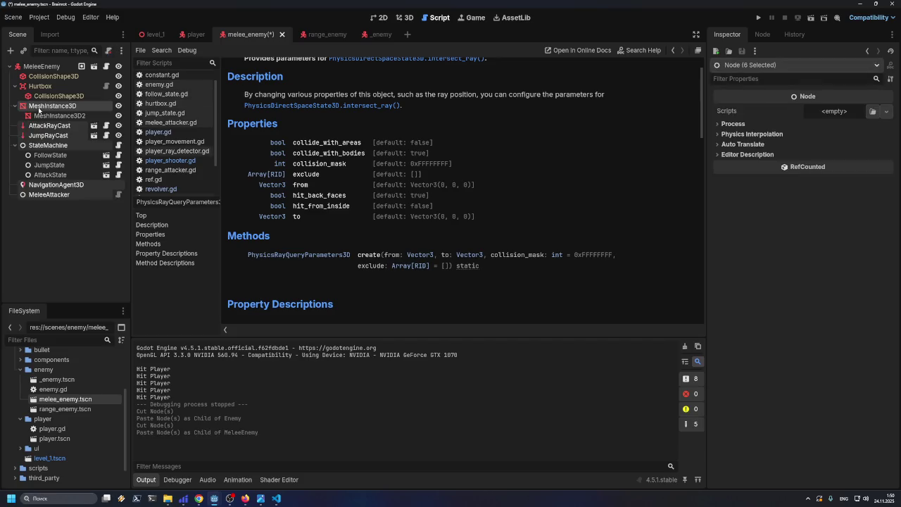
In range_enemy, move StartBulletMarker3D through RangeAttacker below Hurtbox and save the scene
click(310, 36)
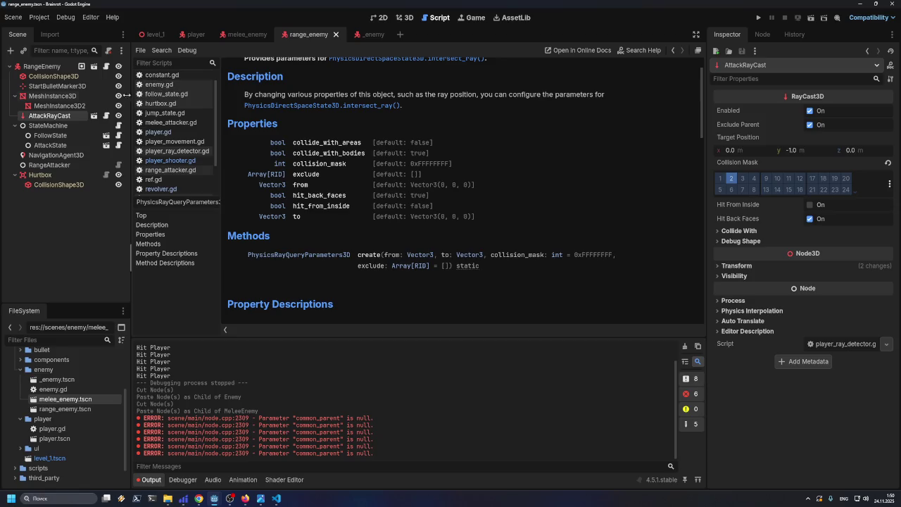
click(56, 86)
shift+click(49, 165)
key(ctrl+x)
key(ctrl+v)
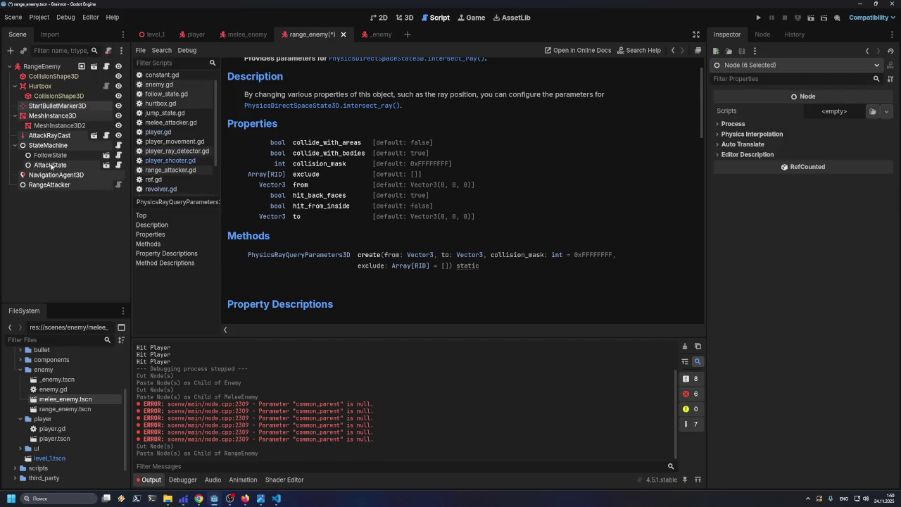
key(ctrl+s)
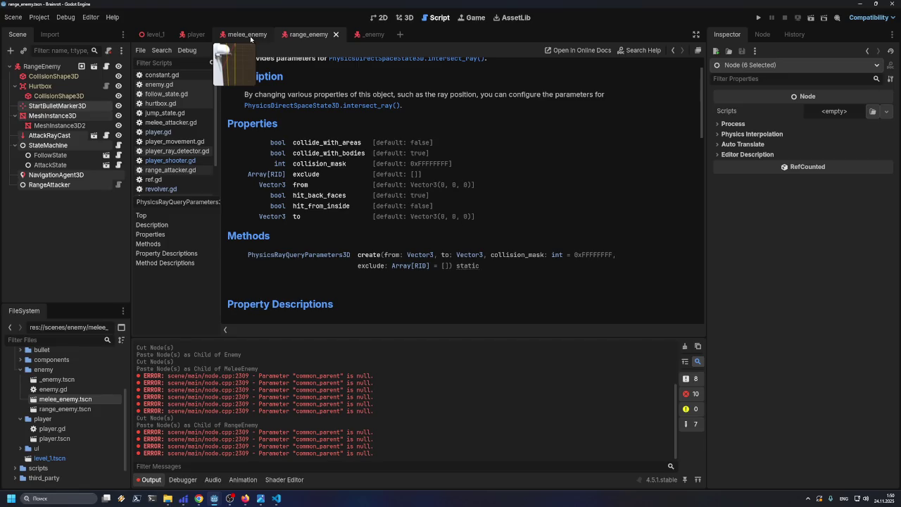
Set the melee FollowState's Attack Ray to AttackRayCast
click(250, 36)
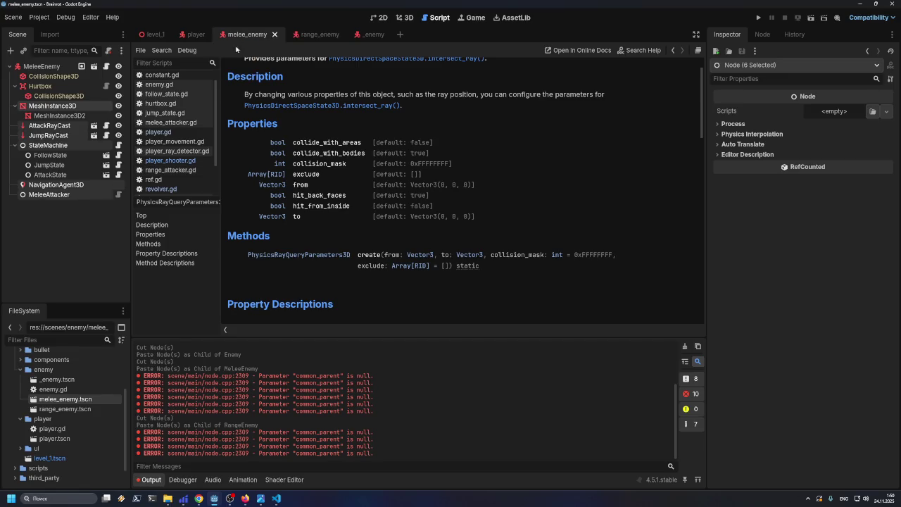
click(62, 135)
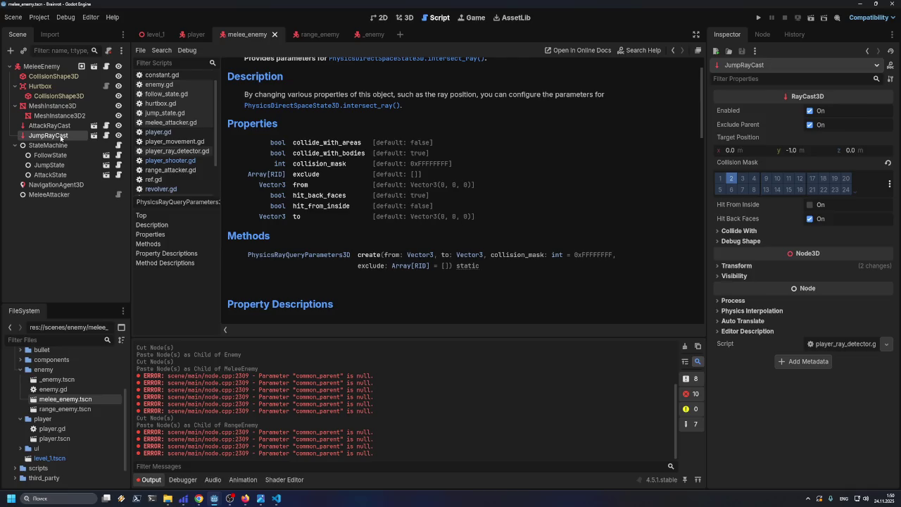
click(51, 155)
click(58, 166)
click(51, 155)
click(822, 113)
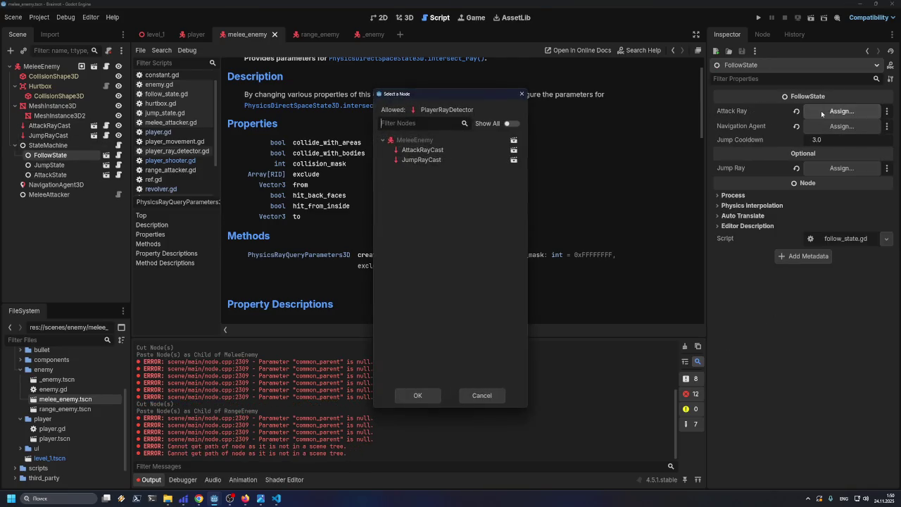
double_click(456, 151)
Set FollowState's Navigation Agent to NavigationAgent3D and Jump Ray to JumpRayCast, then save
click(842, 126)
key(Down)
key(Return)
click(842, 168)
key(Down)
key(Down)
key(Return)
key(ctrl+s)
Set JumpState's Attack Ray Detector to AttackRayCast and save
click(46, 164)
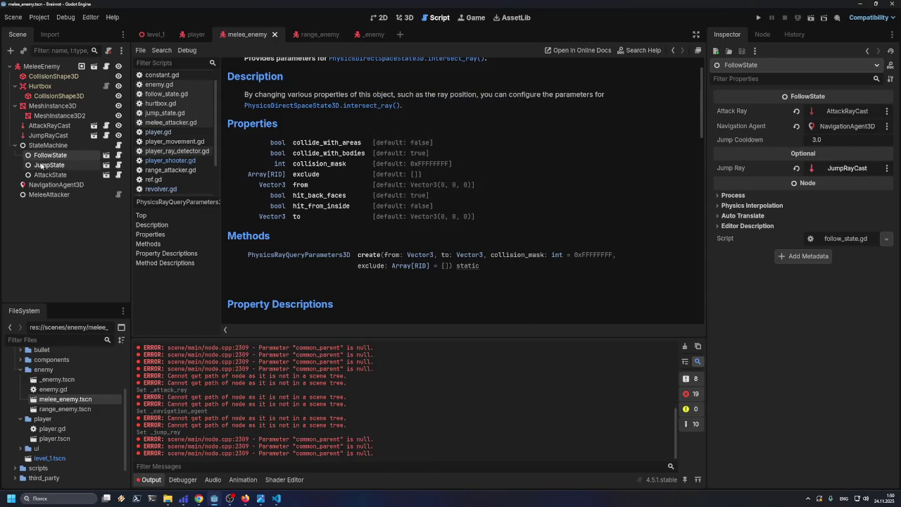
click(842, 111)
key(Down)
key(Down)
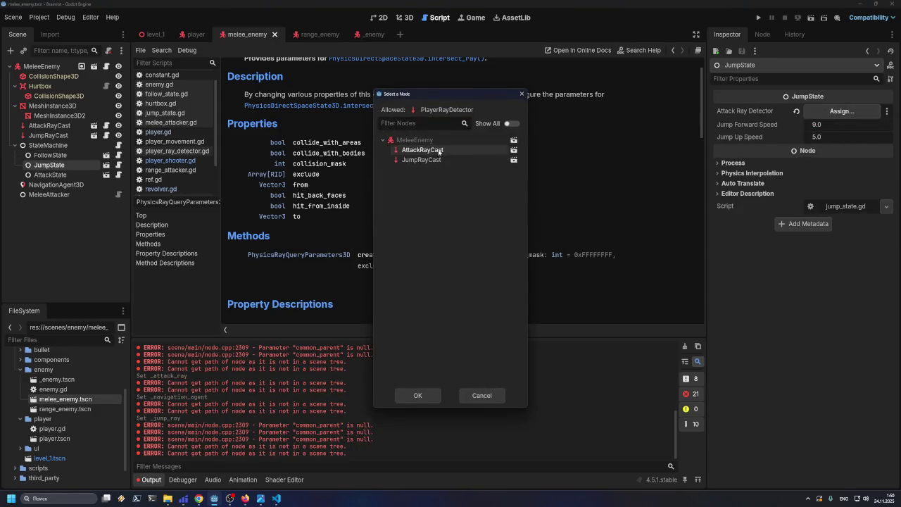
key(Return)
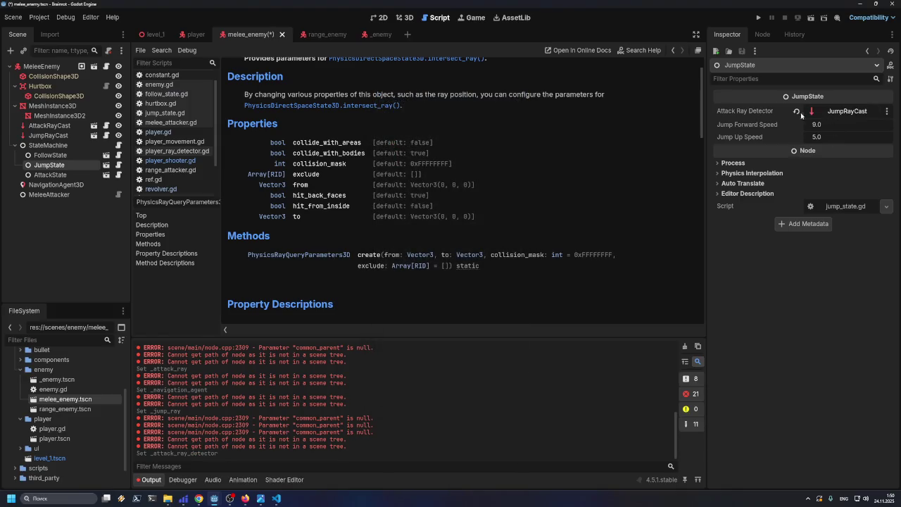
click(841, 110)
key(Up)
key(Return)
key(ctrl+s)
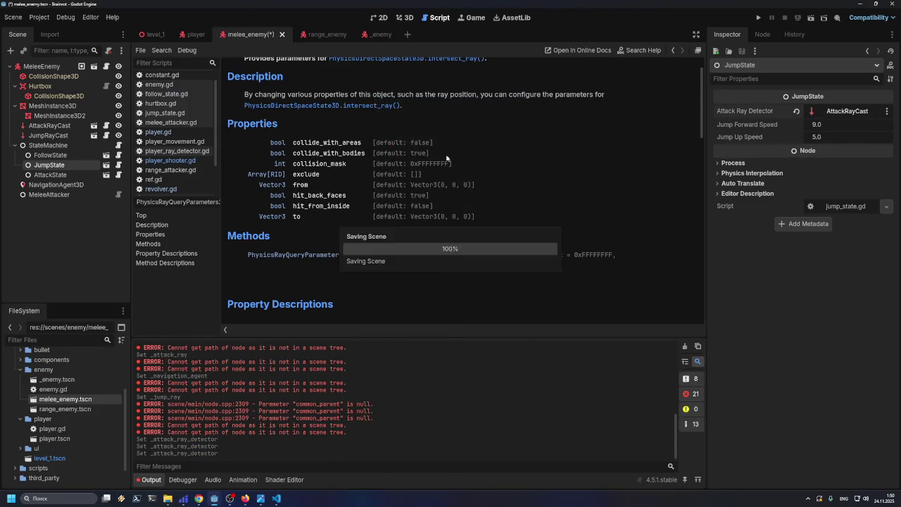
Set AttackState's Attack Ray Detector to AttackRayCast and Attacker to MeleeAttacker, then save
click(46, 175)
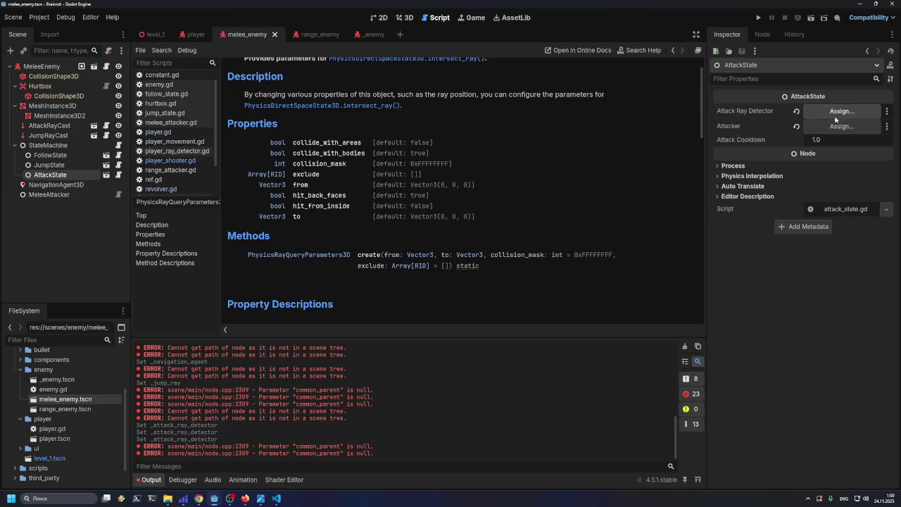
click(834, 113)
click(453, 149)
key(Return)
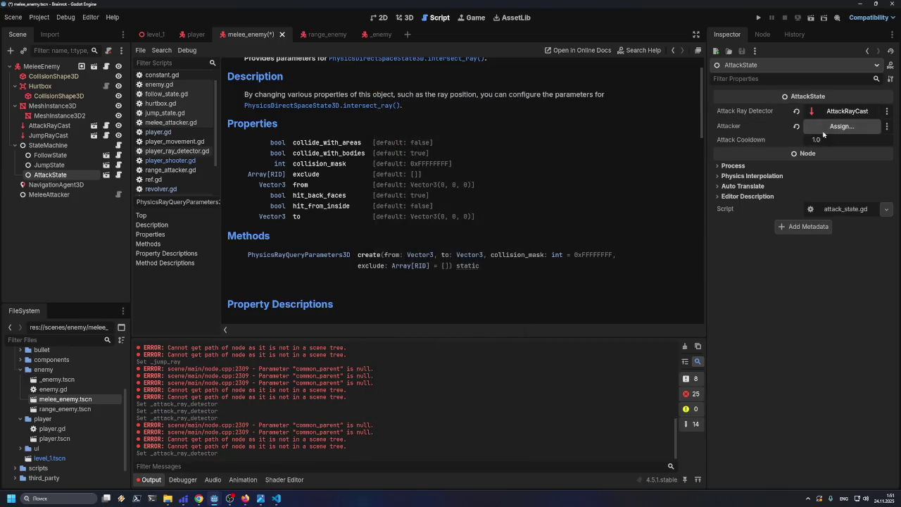
click(823, 133)
click(452, 149)
key(Return)
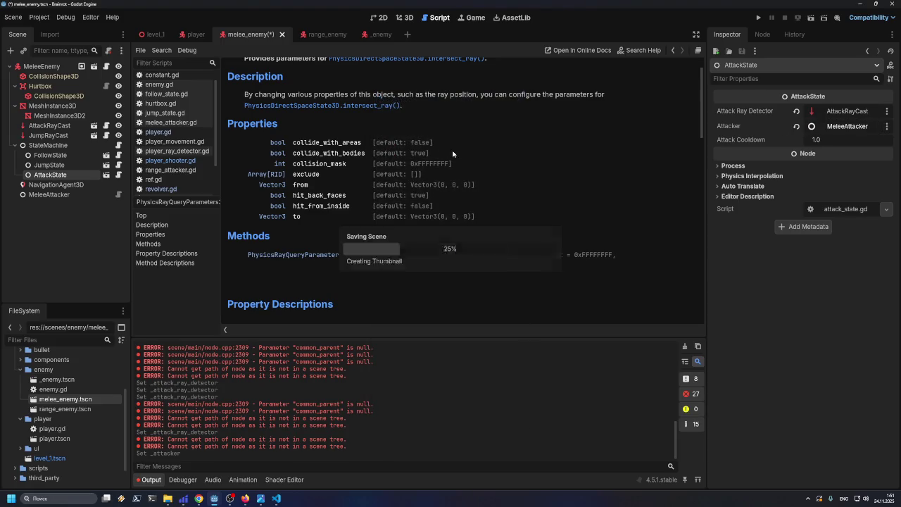
key(ctrl+s)
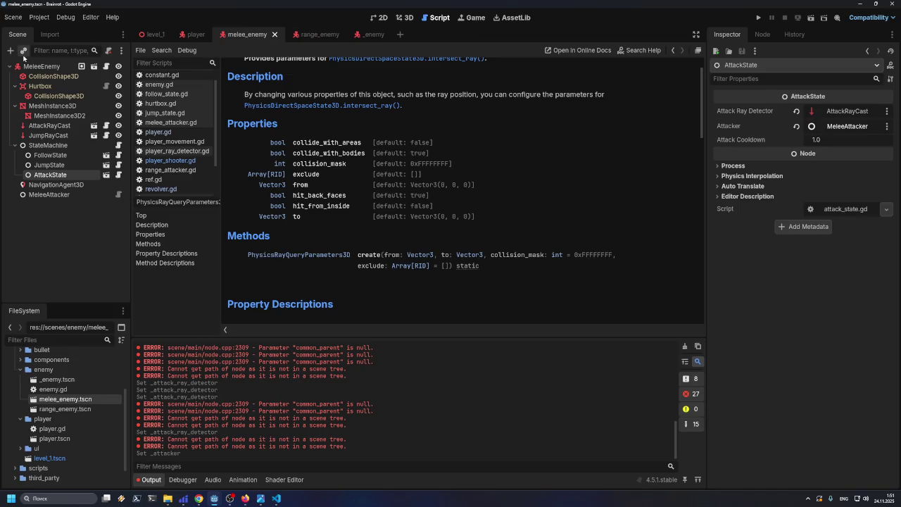
Review the root, state nodes, MeleeAttacker and NavigationAgent3D to verify the assignments
click(42, 66)
click(49, 157)
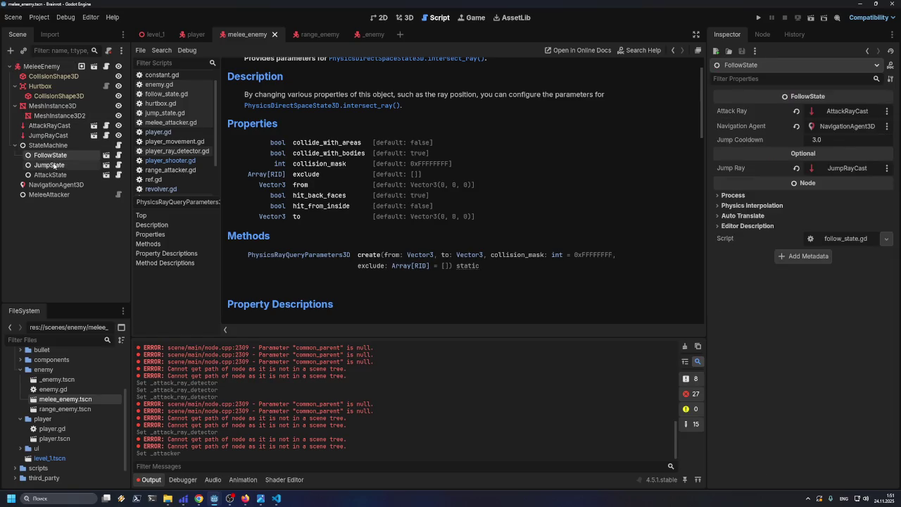
click(49, 164)
click(50, 175)
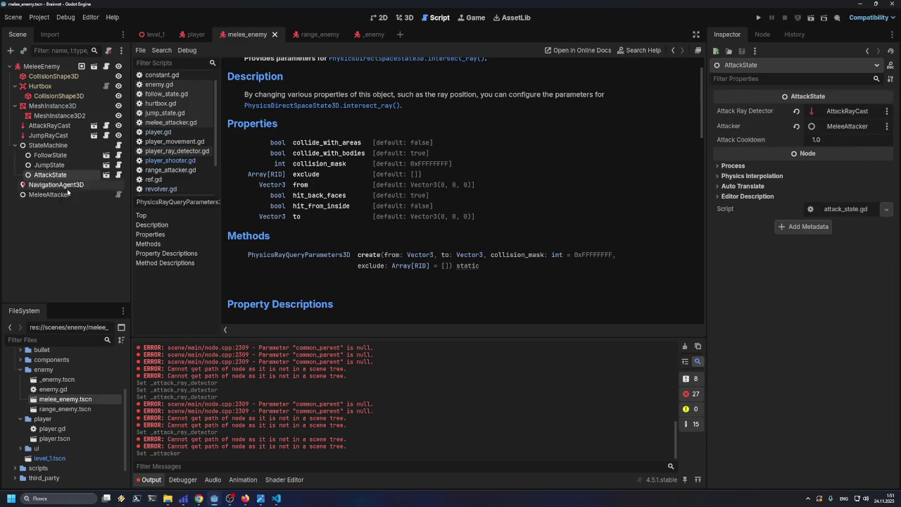
click(49, 194)
click(55, 184)
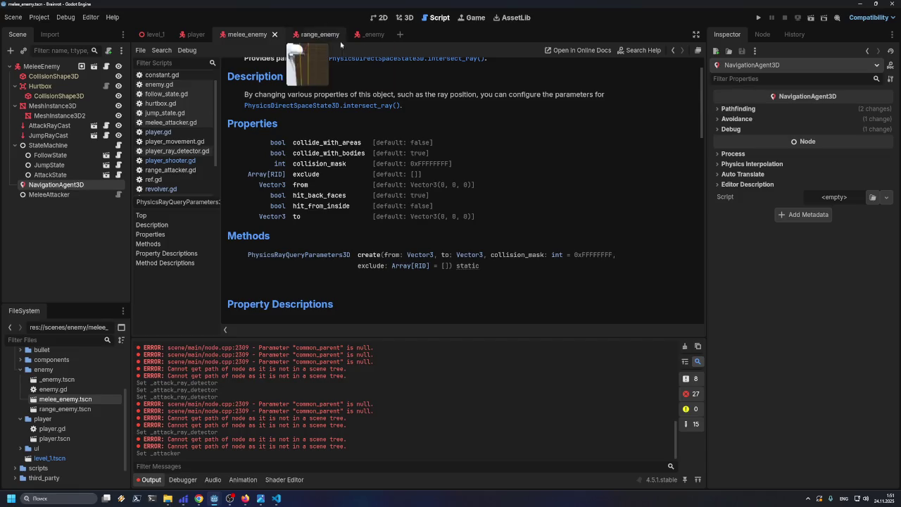
In range_enemy, set FollowState's attack ray to AttackRayCast and navigation agent to NavigationAgent3D, then save
click(308, 34)
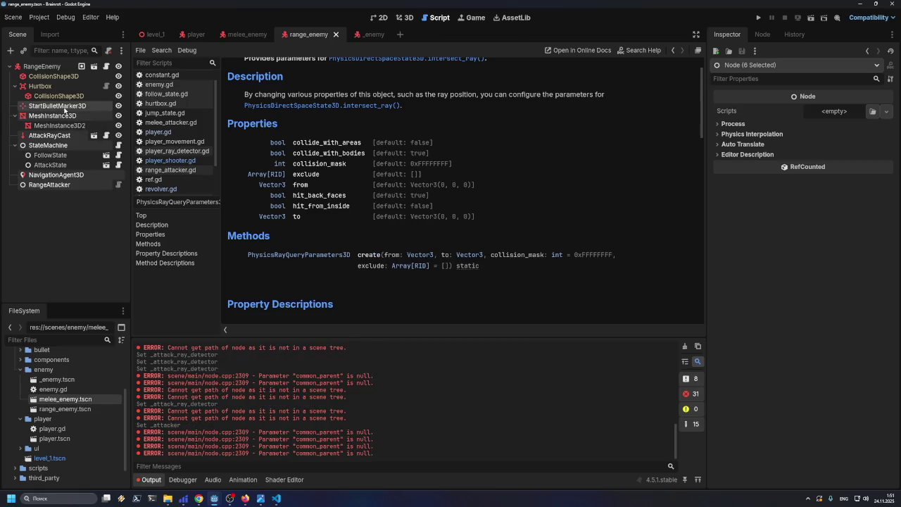
click(50, 155)
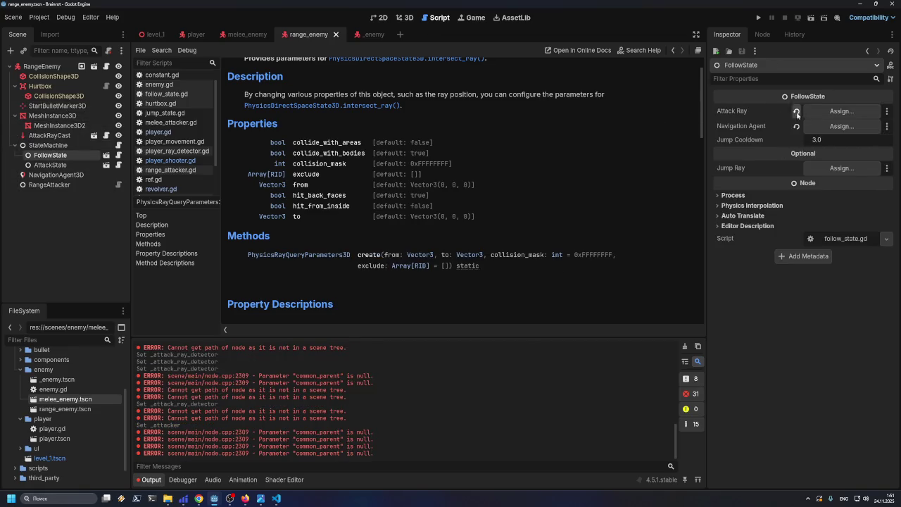
click(841, 111)
double_click(418, 147)
click(841, 125)
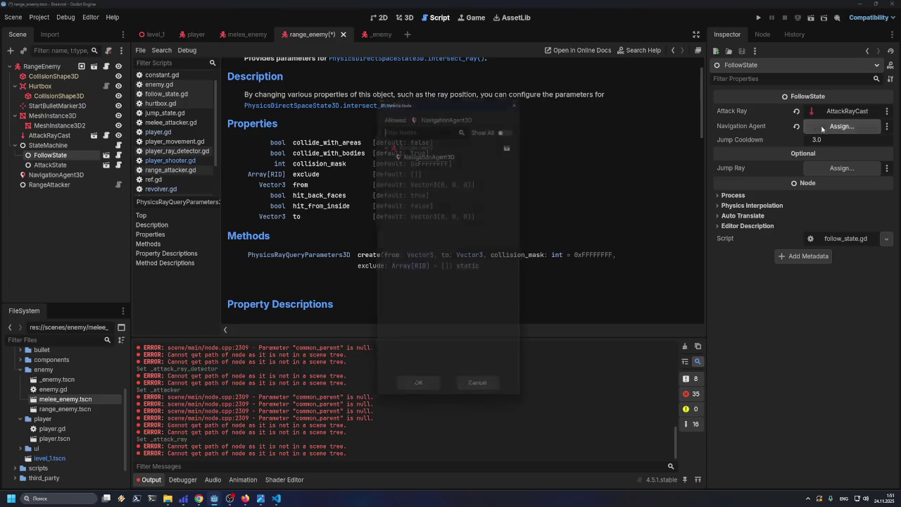
double_click(448, 150)
key(ctrl+s)
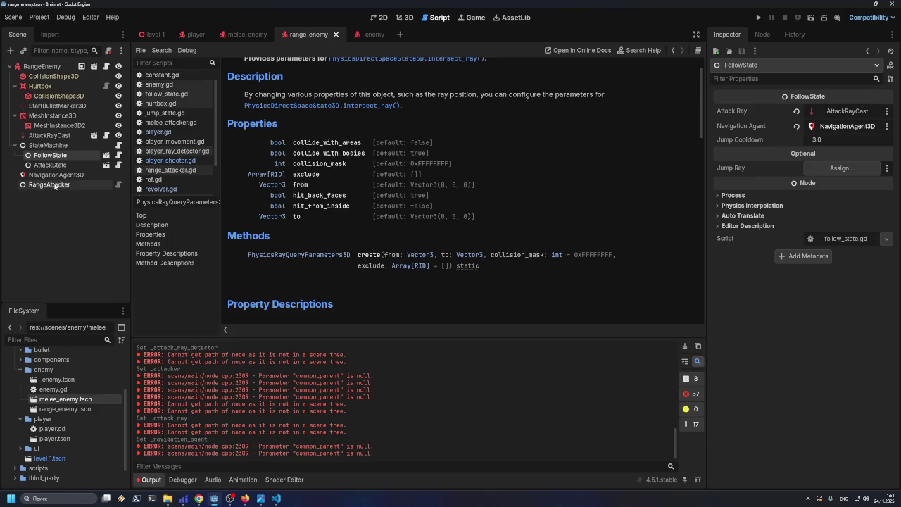
Set AttackState's attack ray detector to AttackRayCast and attacker to RangeAttacker, then save
click(50, 165)
click(830, 111)
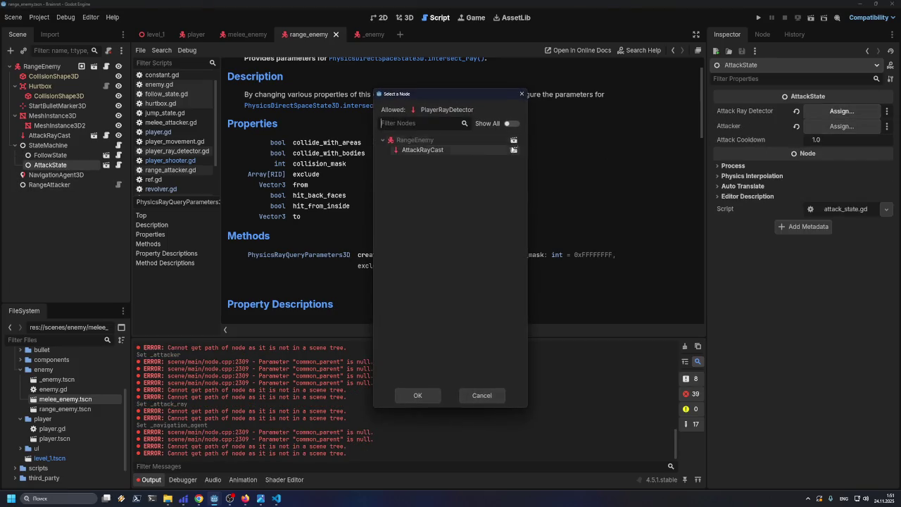
double_click(422, 150)
click(841, 125)
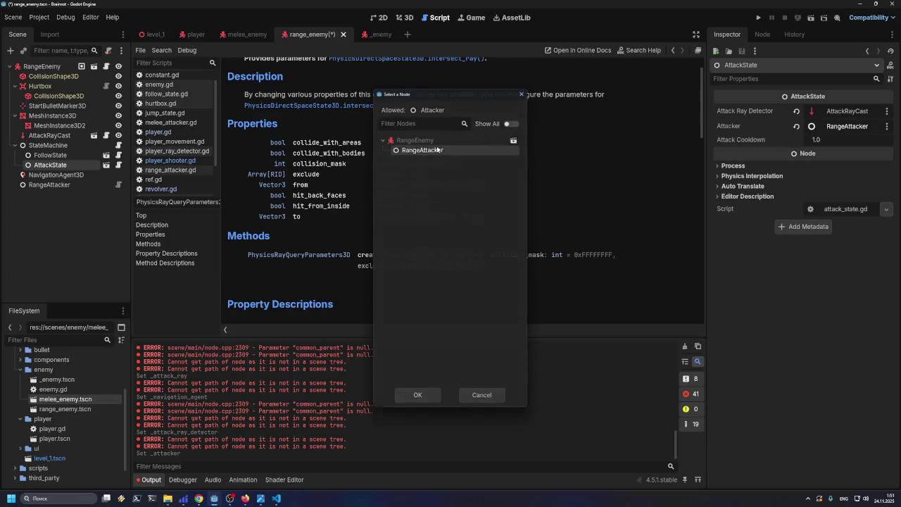
double_click(436, 149)
key(ctrl+s)
Set RangeAttacker's Start Bullet Shoot Marker to StartBulletMarker3D, save, and switch to the _enemy scene
click(89, 184)
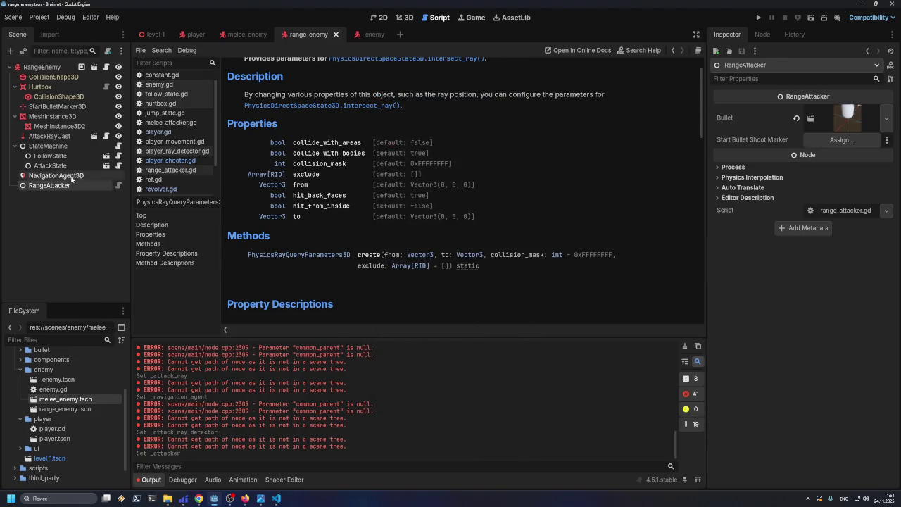
click(73, 176)
click(67, 184)
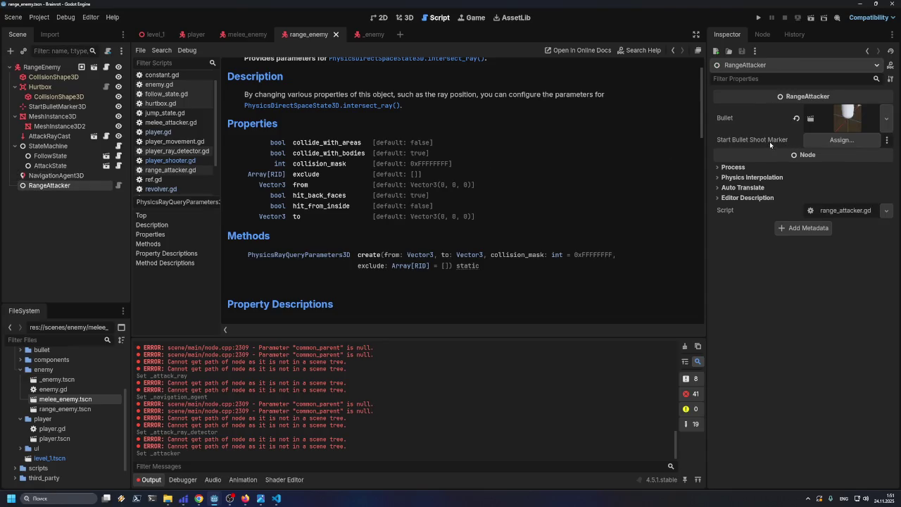
click(842, 139)
click(440, 149)
double_click(439, 149)
key(ctrl+s)
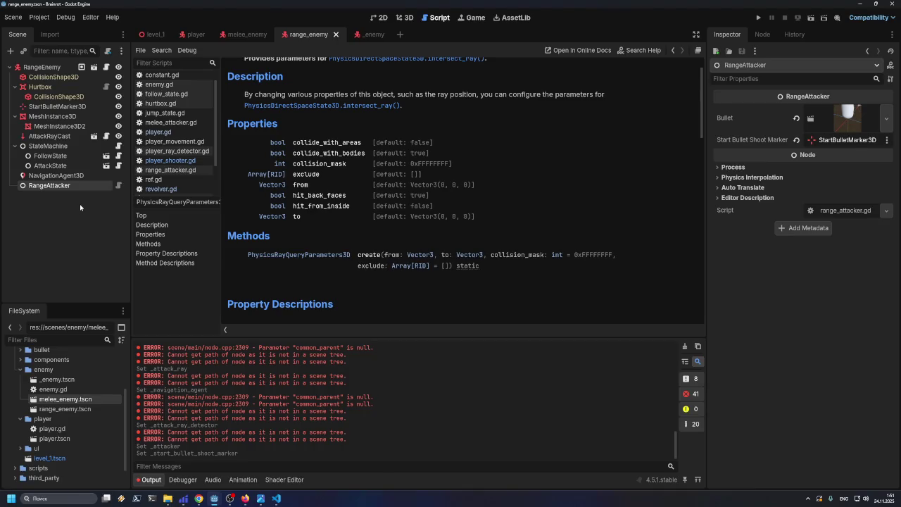
click(360, 34)
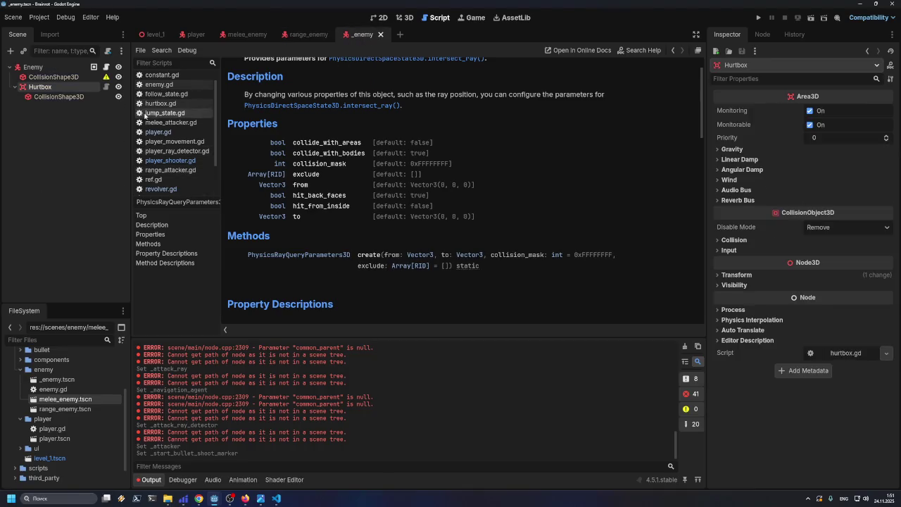
Move the Hurtbox from the world layer to enemy_hurtbox (layer 7), clear mask bit 1, and save
double_click(32, 88)
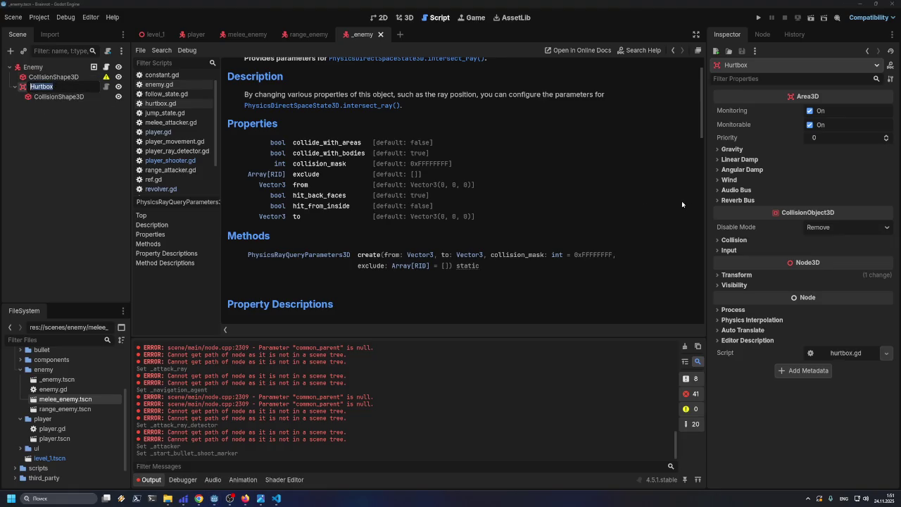
click(733, 239)
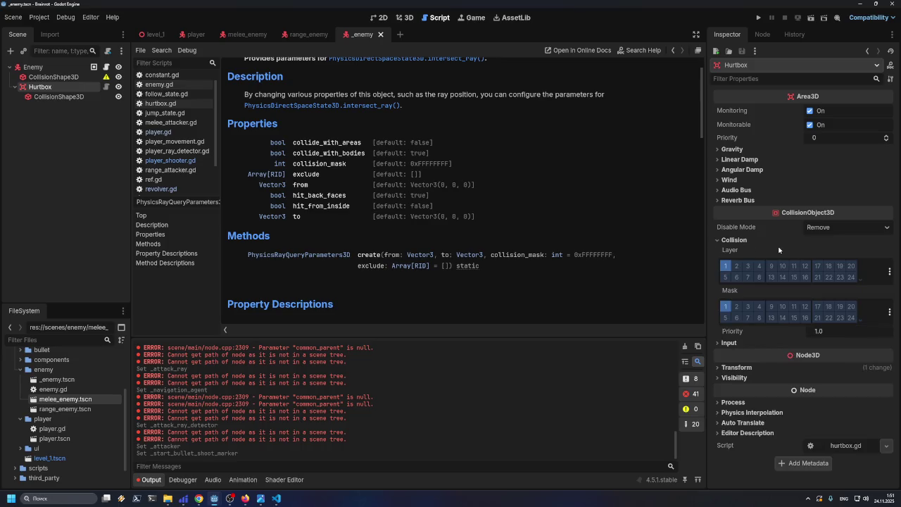
click(889, 271)
click(830, 266)
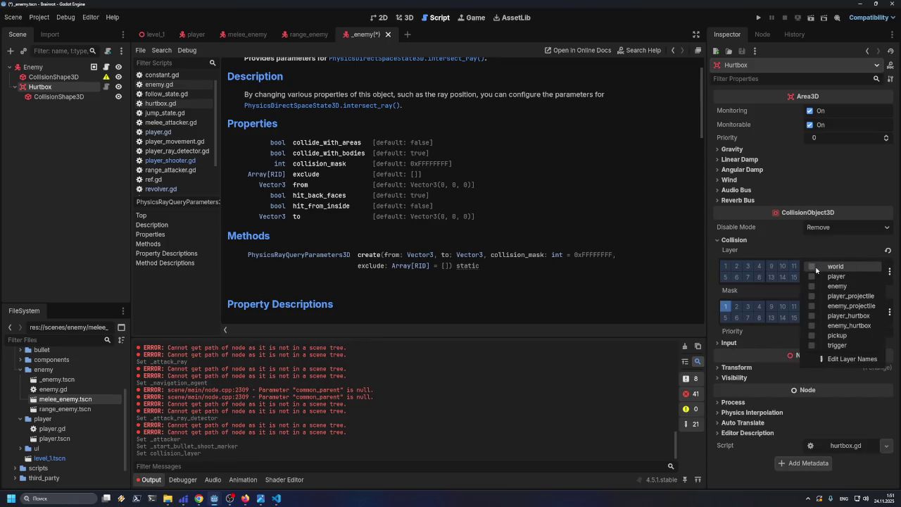
click(817, 325)
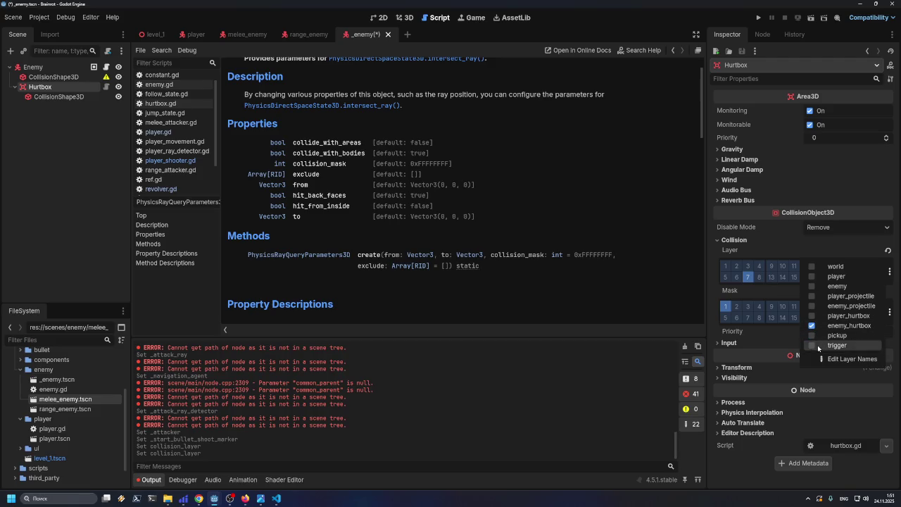
click(716, 319)
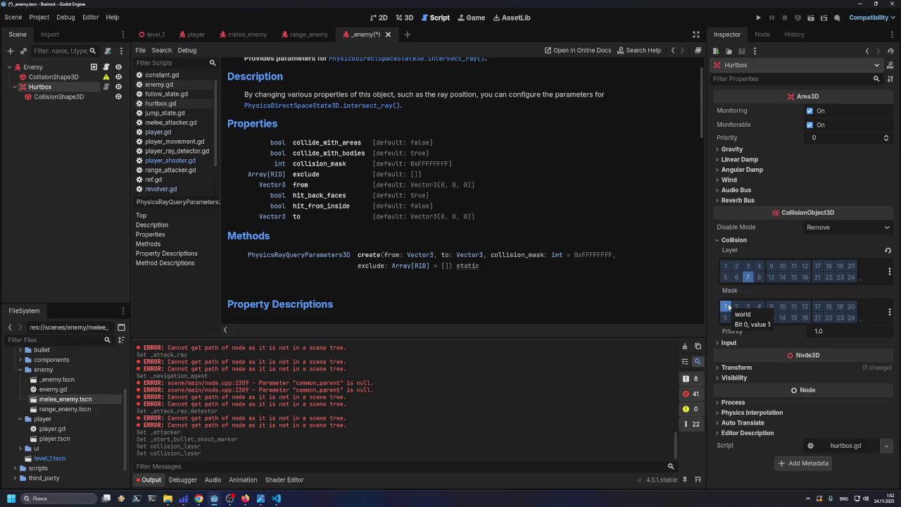
click(727, 306)
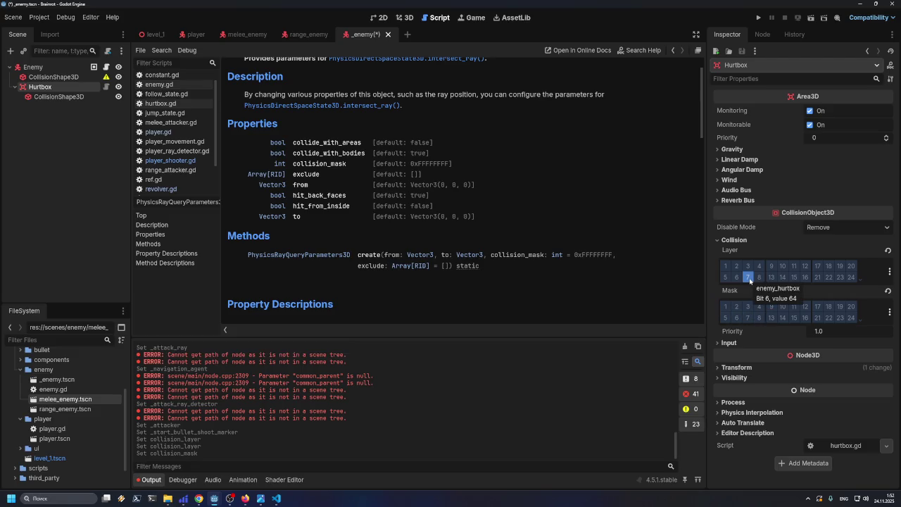
key(ctrl+s)
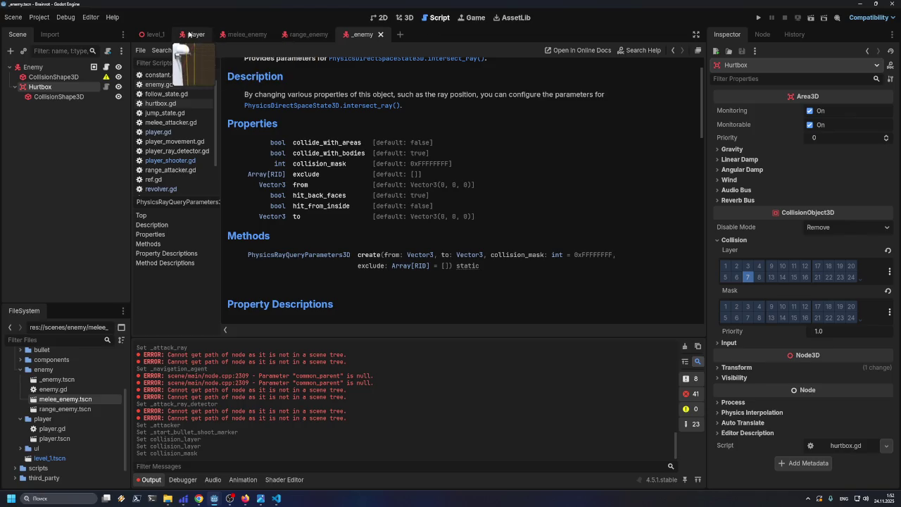
click(170, 160)
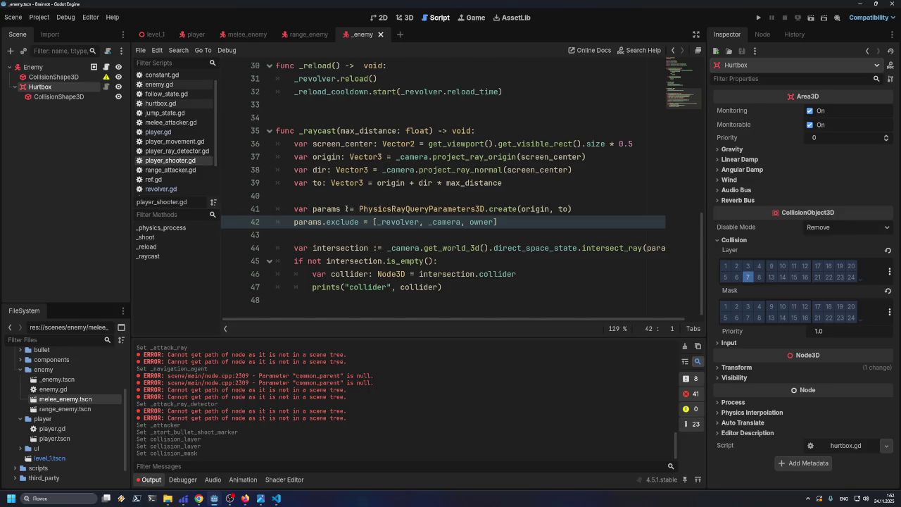
Select the PhysicsRayQueryParameters3D class name on line 41 to copy it
double_click(359, 208)
key(ctrl+c)
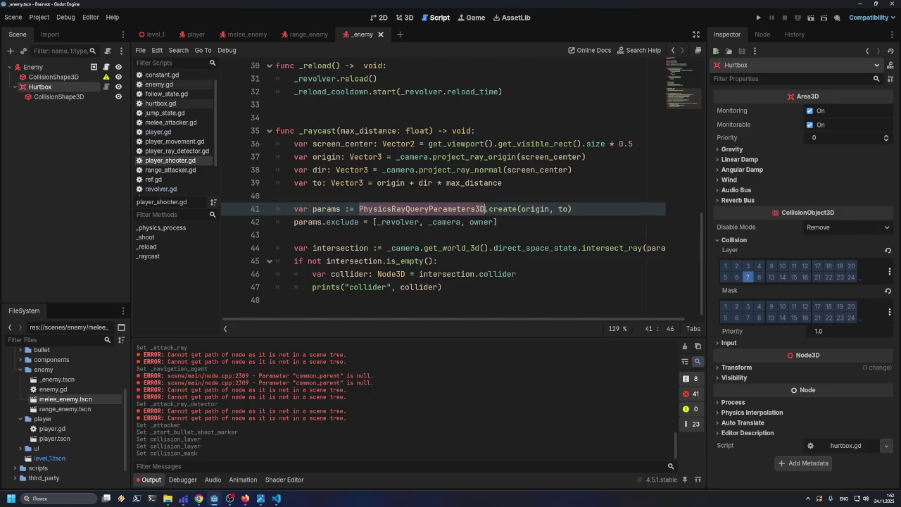
Ask ChatGPT how to make PhysicsRayQueryParameters3D intersect with layer 7
mouse_move(245, 498)
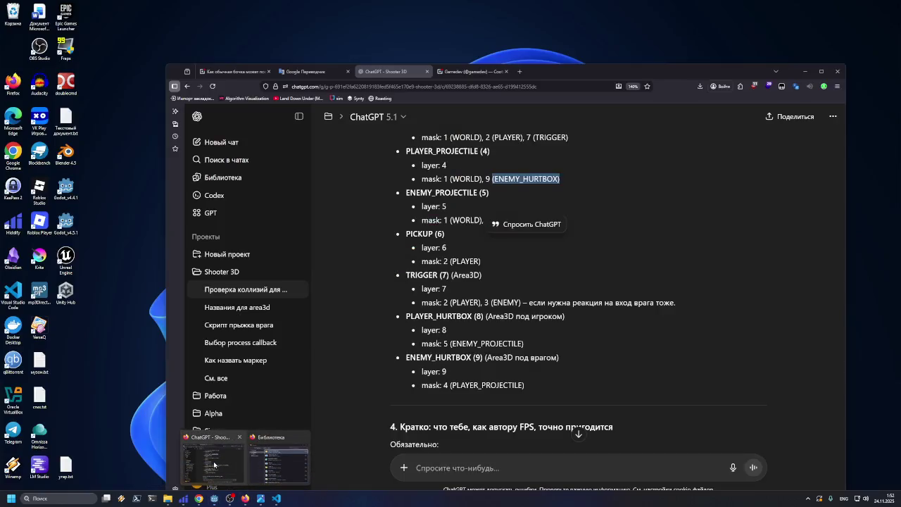
click(211, 459)
click(430, 467)
text(rfr)
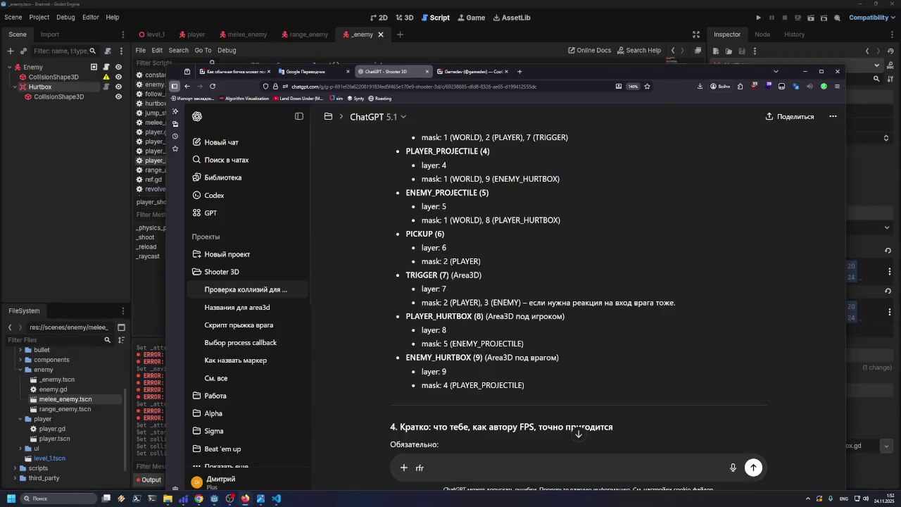
key(BackSpace)
key(BackSpace)
key(BackSpace)
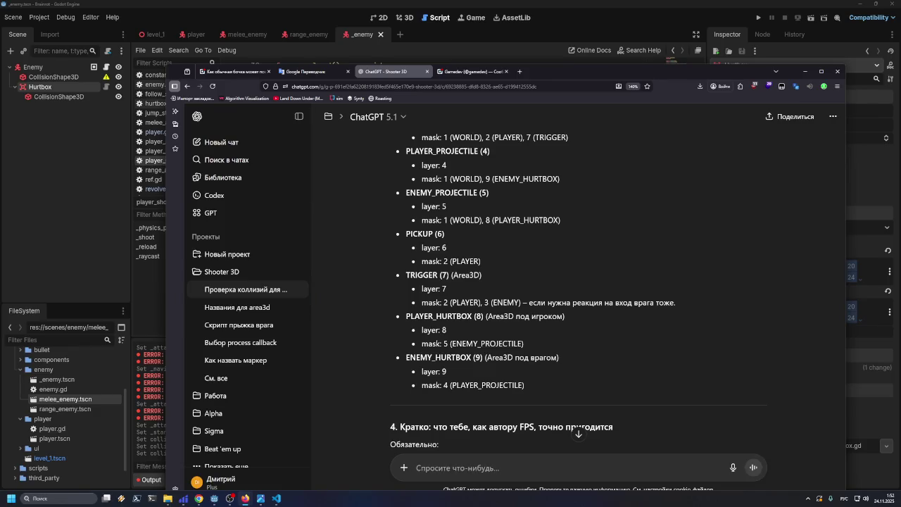
text(как в)
key(ctrl+v)
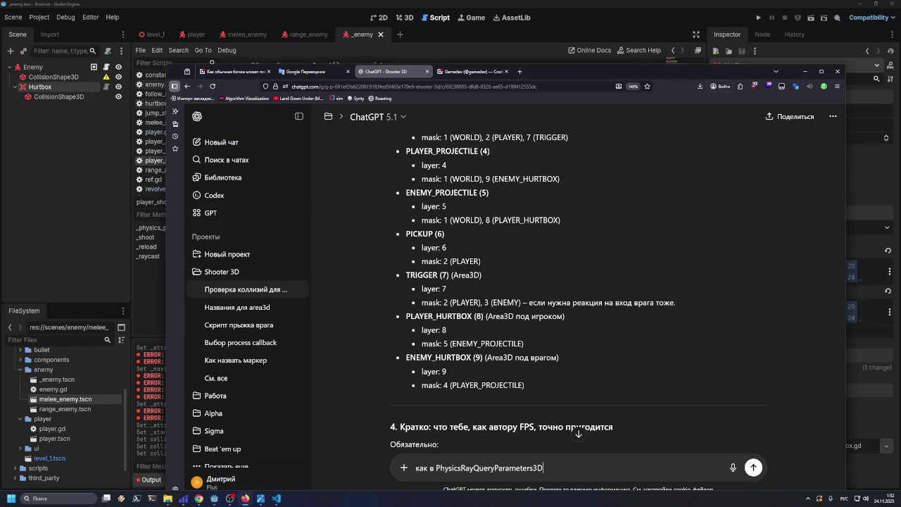
text(обавить)
text( пересечение )
text(с 7 слоем)
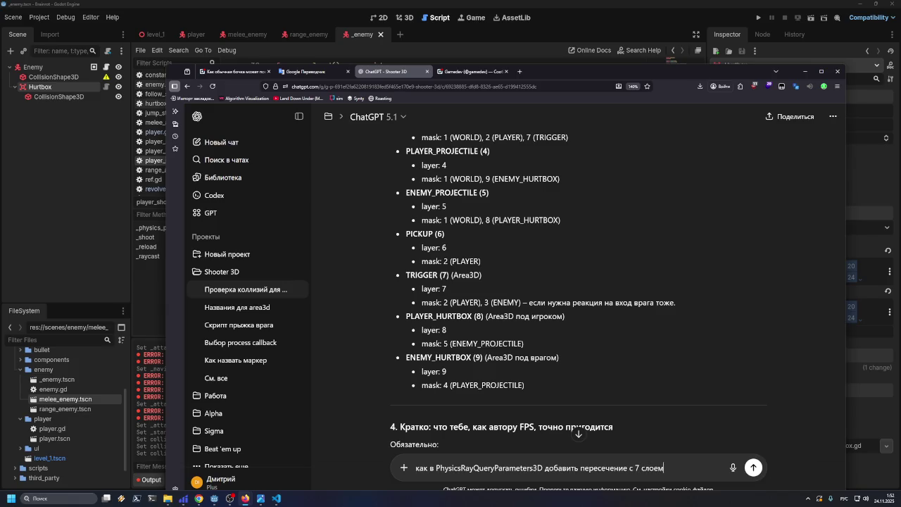
key(Return)
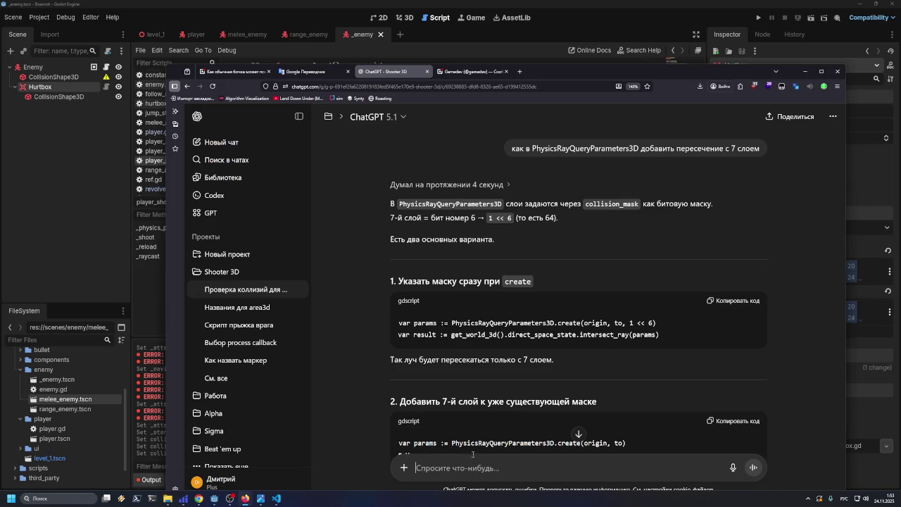
Highlight the 1 << 6 mask in the answer and return to Godot
drag(480, 218, 513, 220)
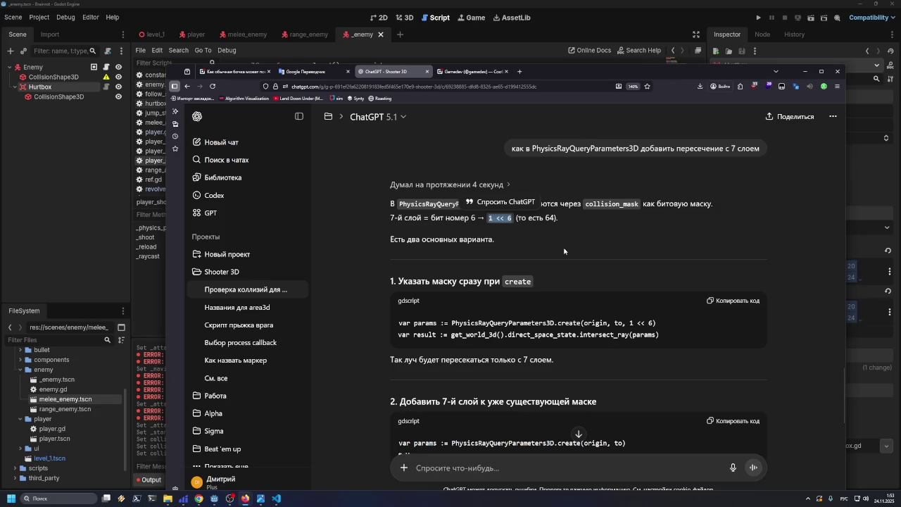
click(612, 249)
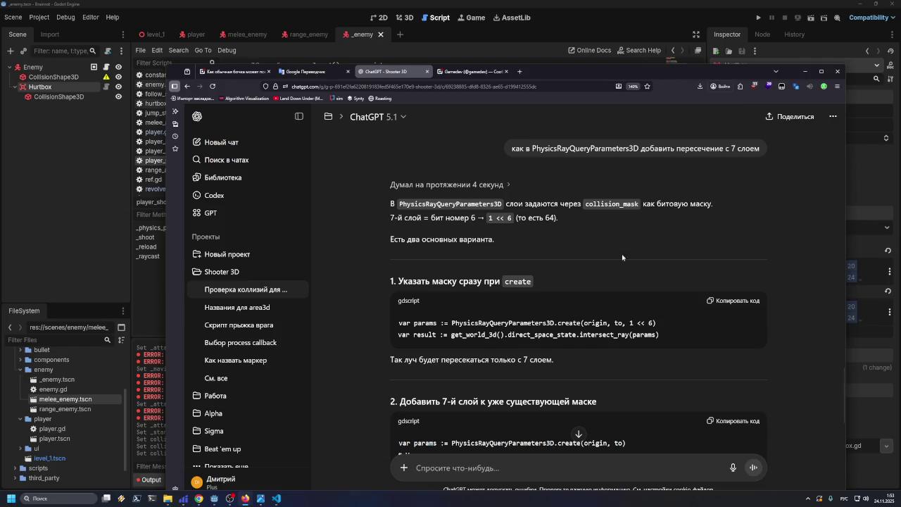
click(82, 225)
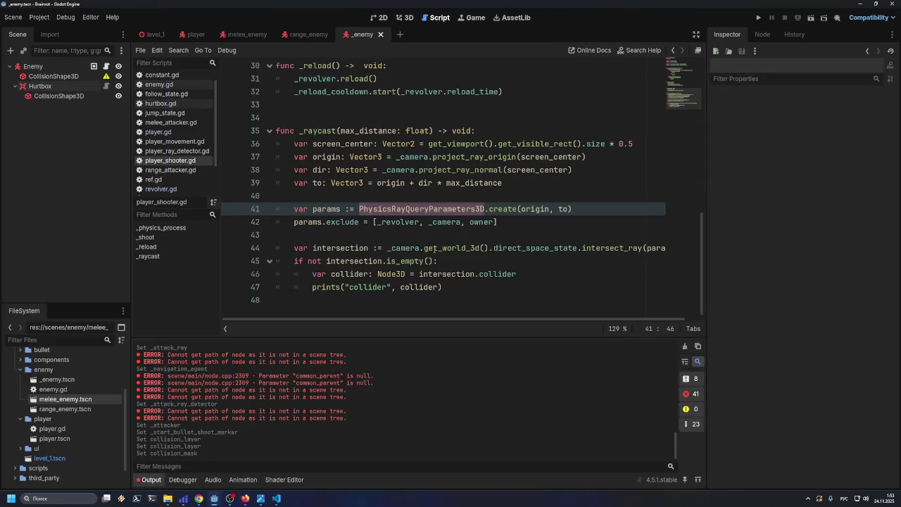
Recheck the 1 << 6 mask in ChatGPT's sample code, then open the create method's documentation
click(501, 221)
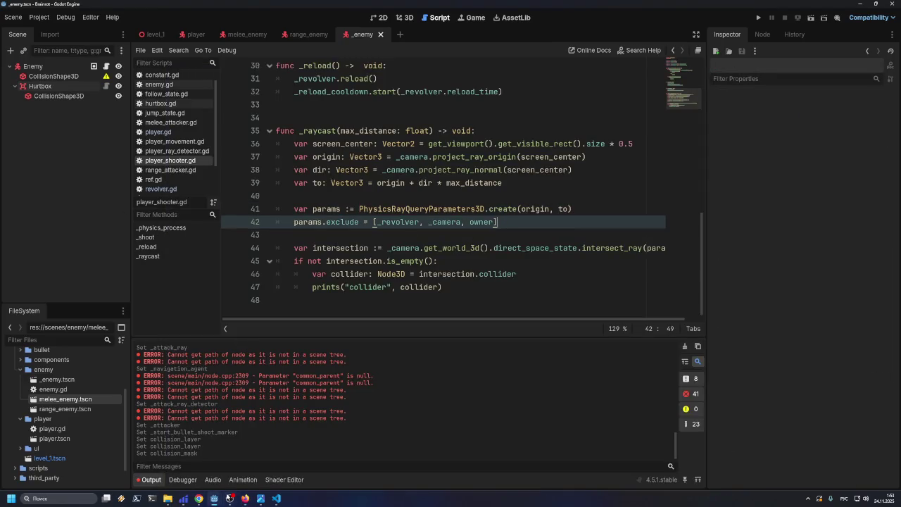
mouse_move(245, 499)
click(229, 443)
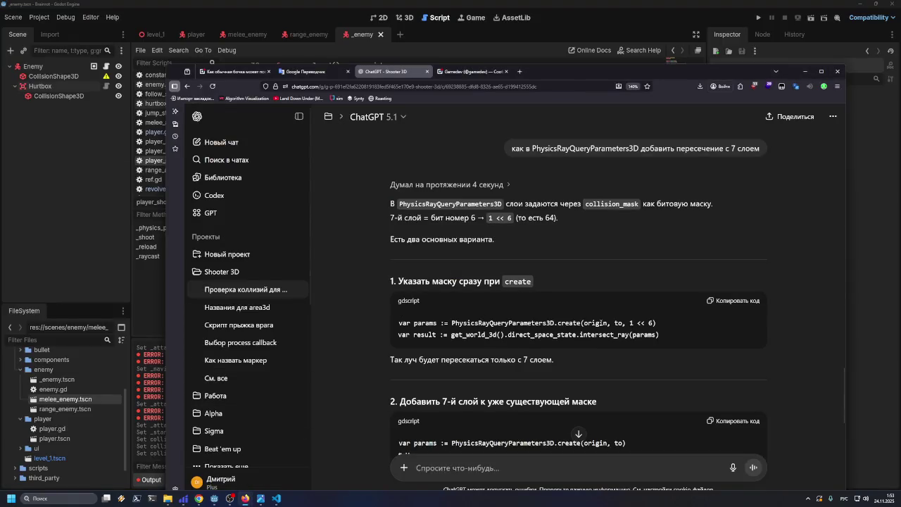
drag(629, 322, 653, 323)
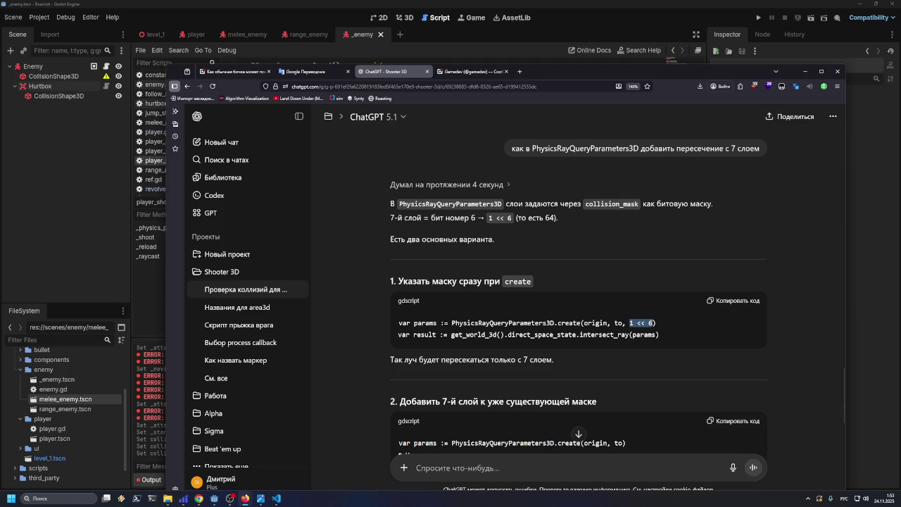
click(44, 251)
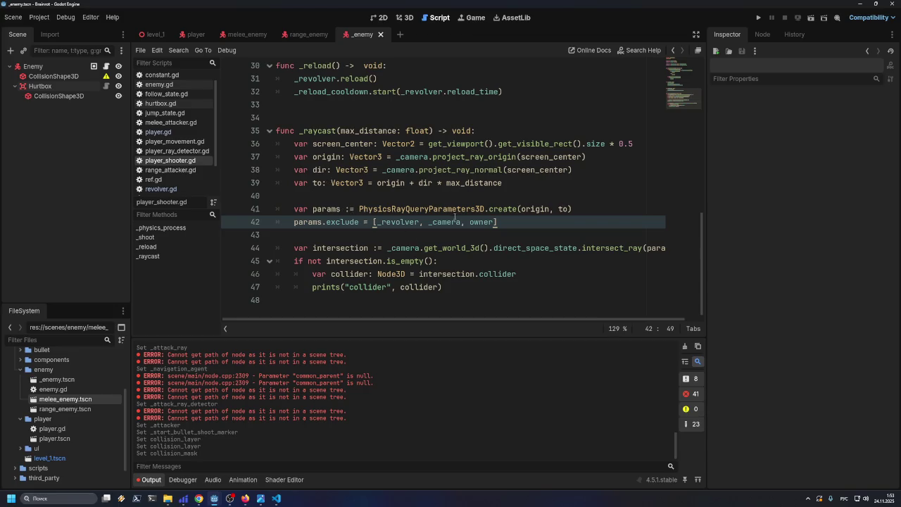
ctrl+click(503, 209)
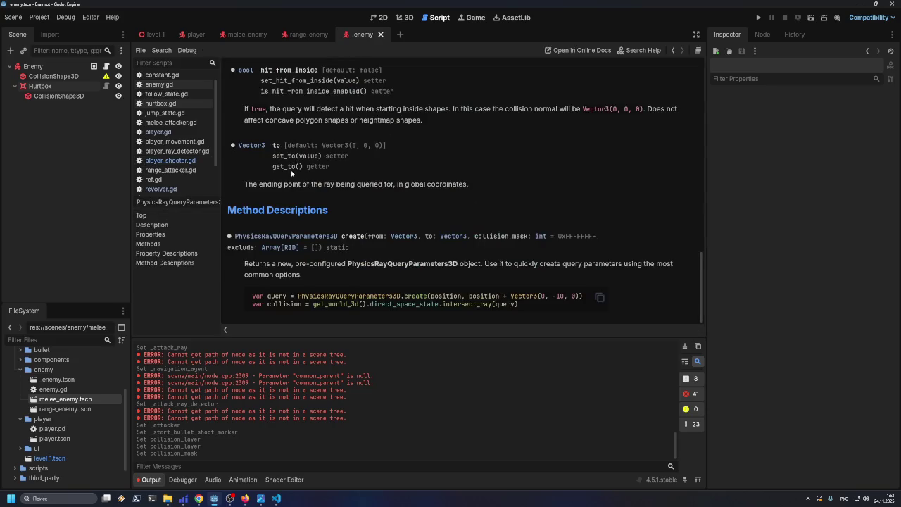
Scroll through the create() help, then return to player_shooter.gd at the end of line 41
scroll(406, 178, up, 6)
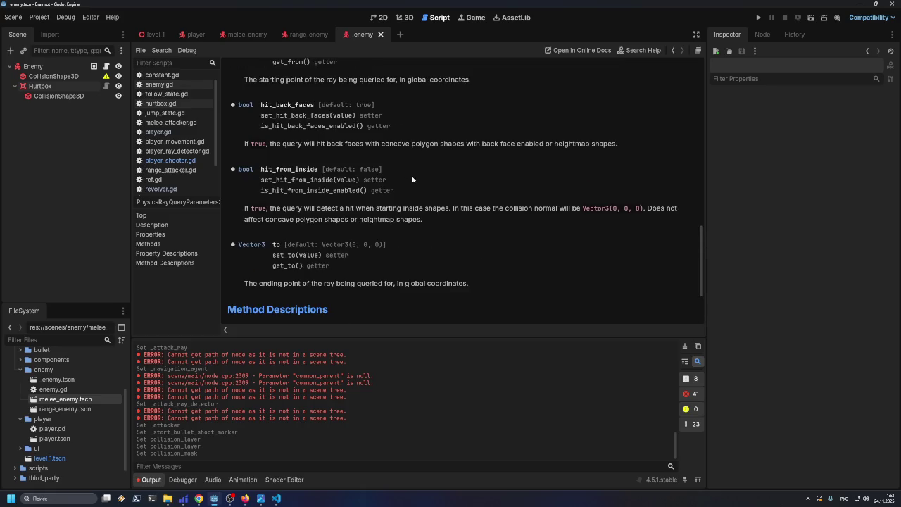
scroll(424, 183, down, 2)
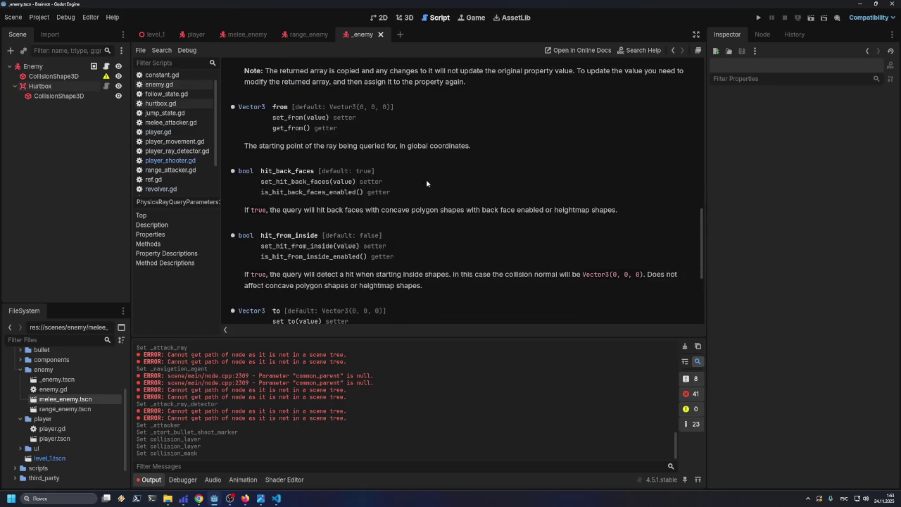
mouse_move(701, 225)
mouse_down()
mouse_move(703, 75)
mouse_move(713, 106)
mouse_move(702, 290)
mouse_up()
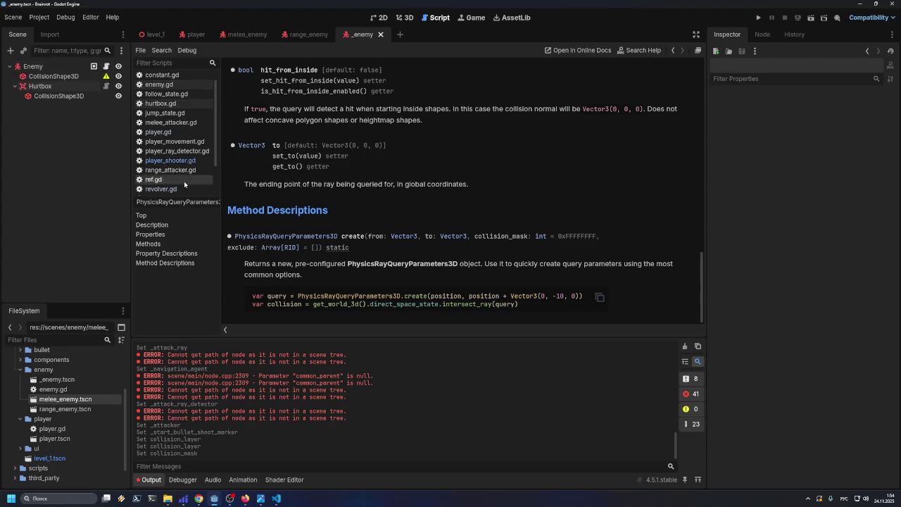
scroll(184, 180, down, 2)
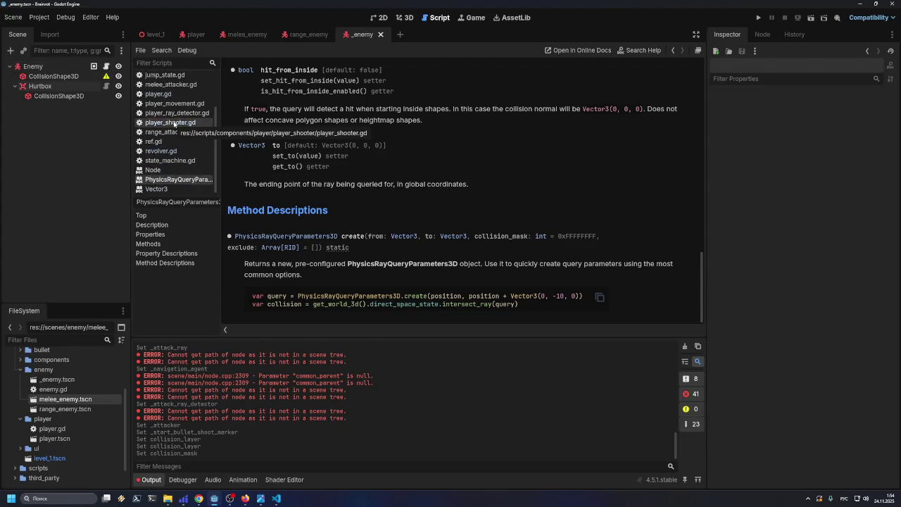
click(174, 124)
click(579, 209)
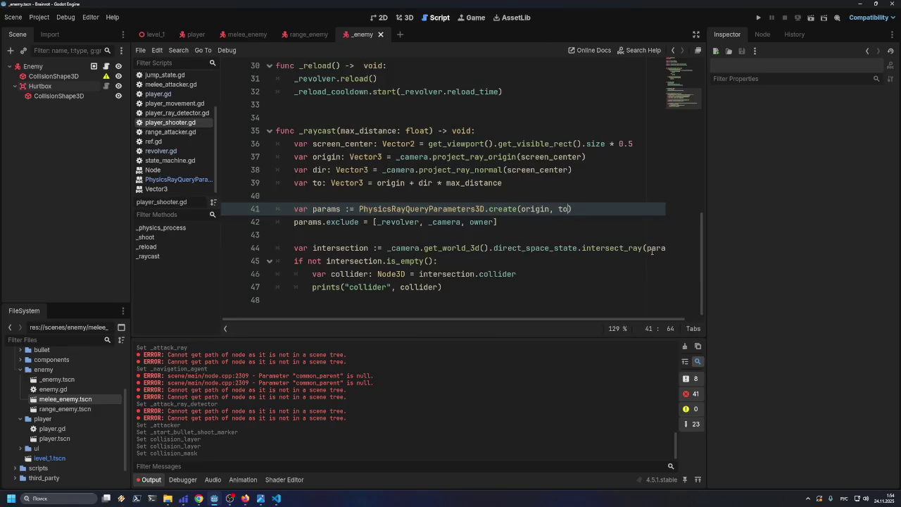
Fix the create() argument punctuation and add 'var layer_masks = 1 << 6' on line 40
mouse_move(651, 251)
text(6)
key(alt+shift)
key(BackSpace)
key(BackSpace)
text(,)
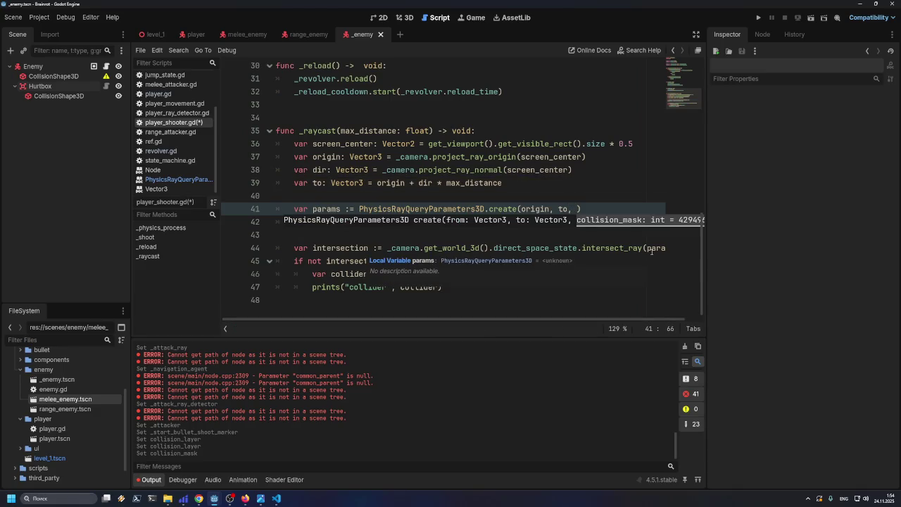
key(BackSpace)
click(592, 195)
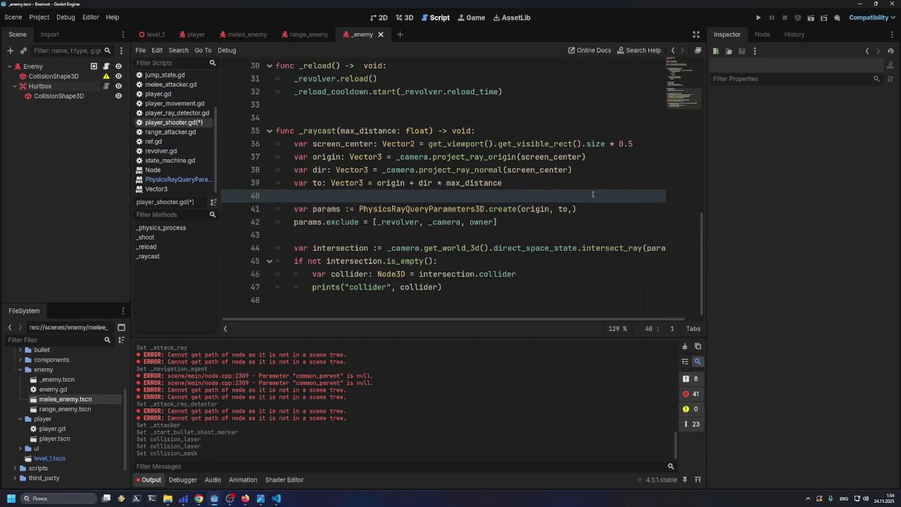
text(var )
text(m)
key(BackSpace)
text(laye)
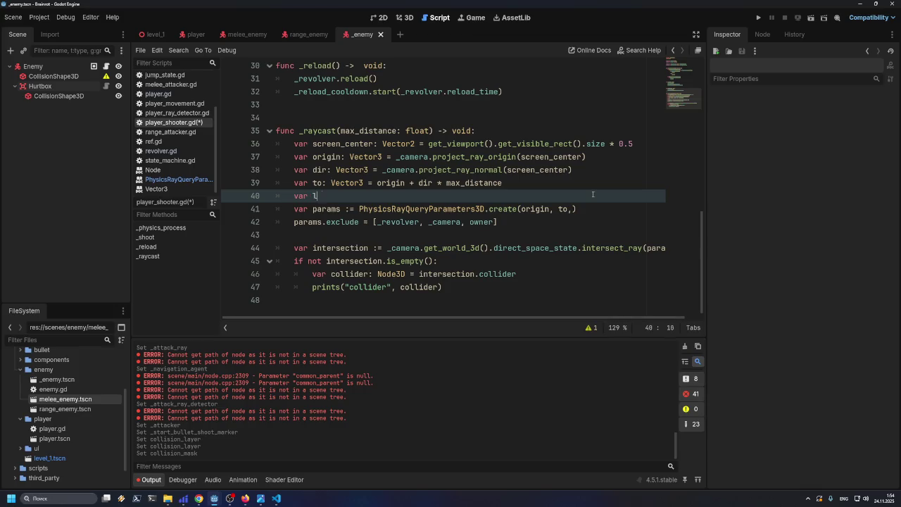
text(r_)
text(mas)
text(ks)
text( = 1 << 6)
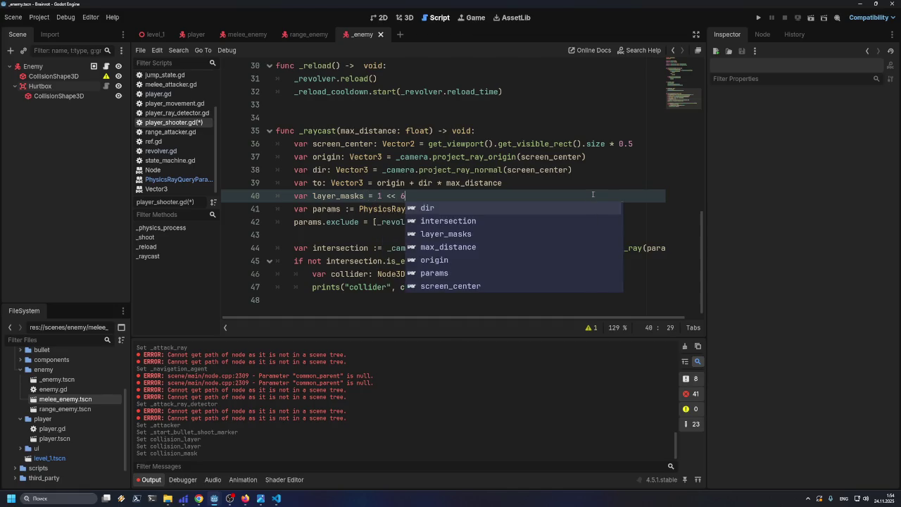
key(Escape)
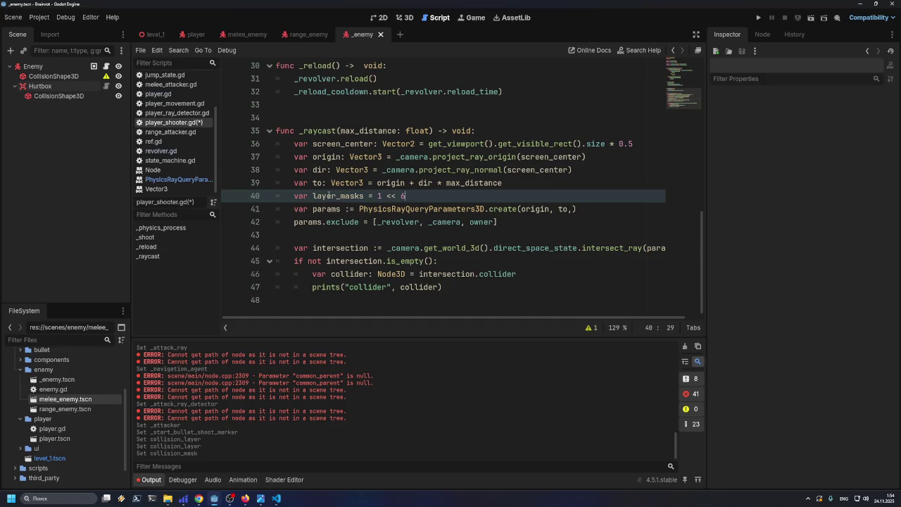
Pass layer_masks as create()'s third argument, add a '# layer 6' comment, and save the script
double_click(329, 196)
key(ctrl+c)
click(571, 209)
text(,)
key(ctrl+v)
click(561, 199)
click(385, 233)
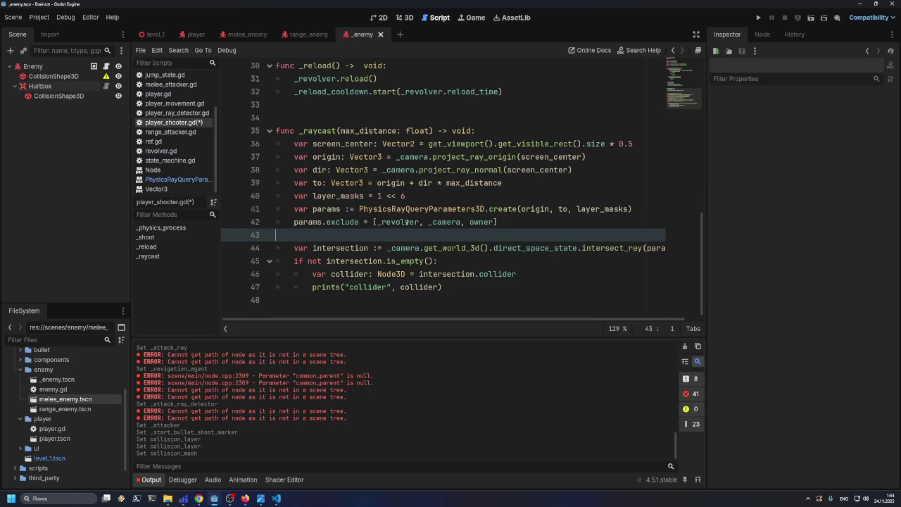
click(425, 195)
text(# layer 6)
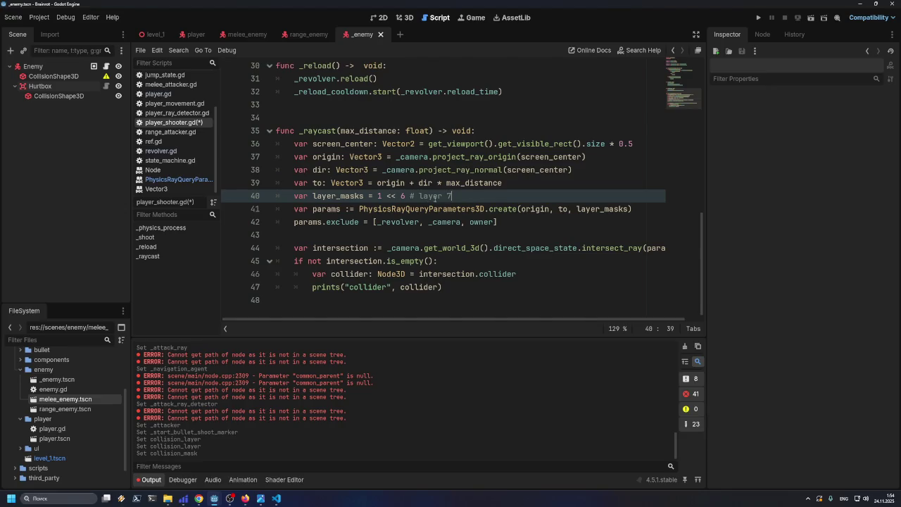
key(ctrl+s)
mouse_move(488, 206)
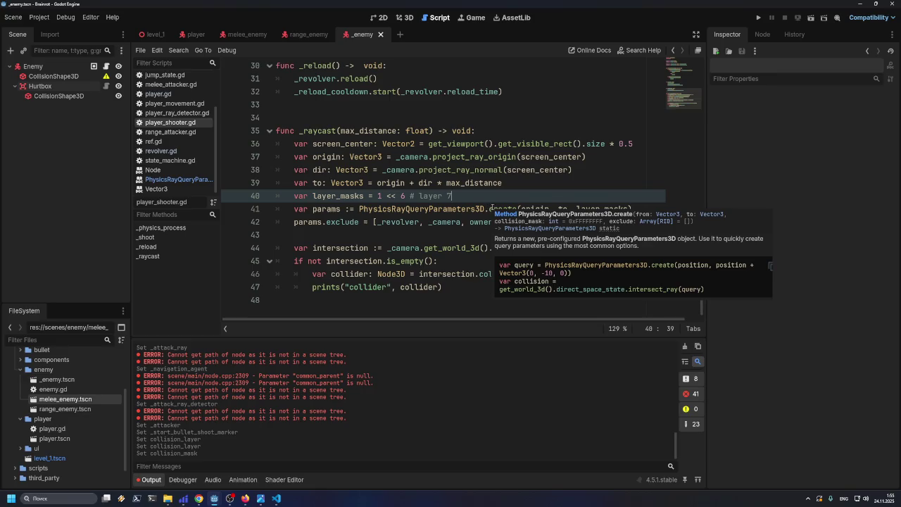
mouse_move(415, 157)
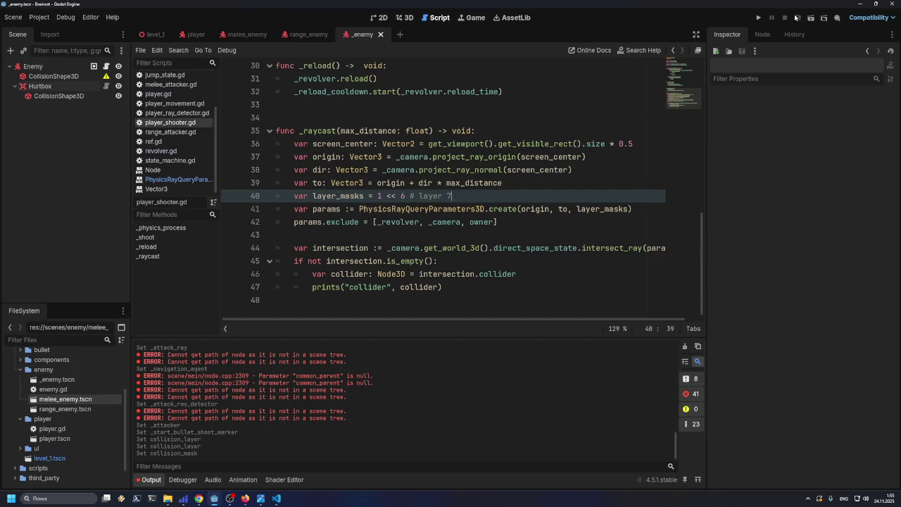
Playtest with the layer mask by shooting the red enemy, reloading and firing again, then stop
click(760, 17)
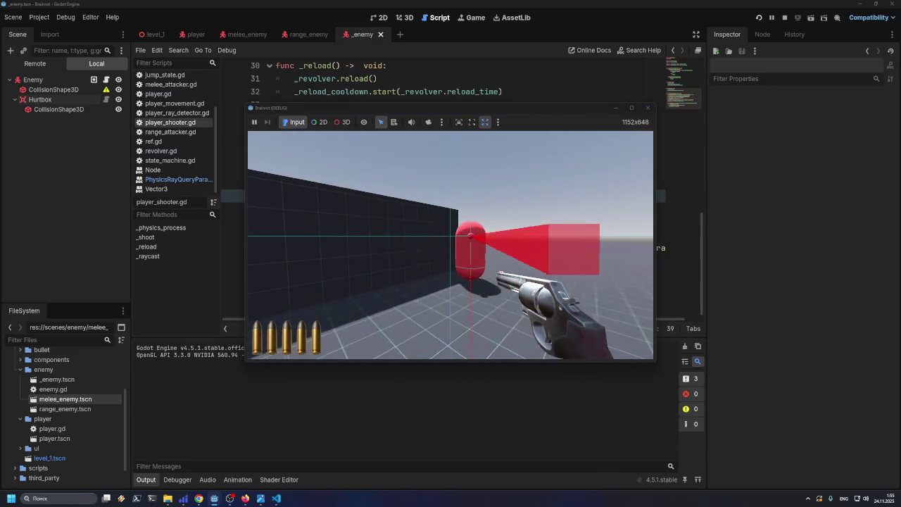
click(450, 232)
click(450, 232)
click(450, 233)
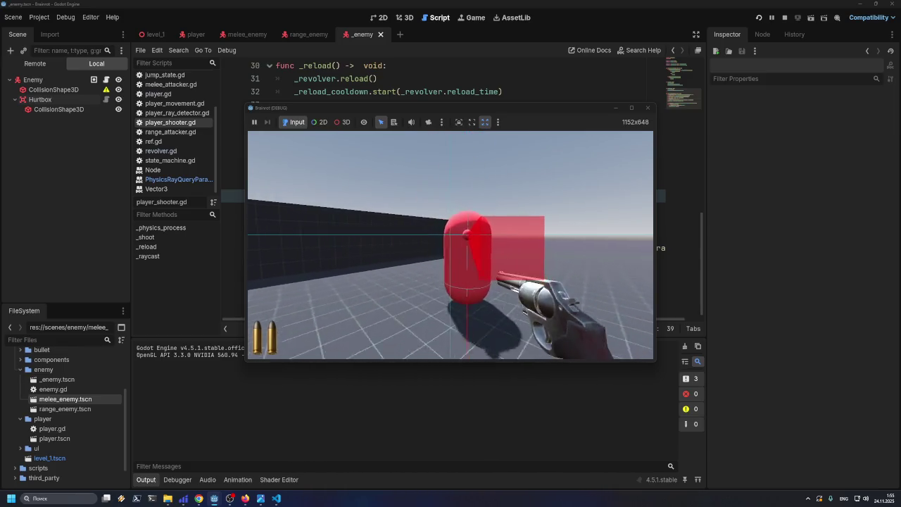
click(451, 232)
click(450, 233)
key(r)
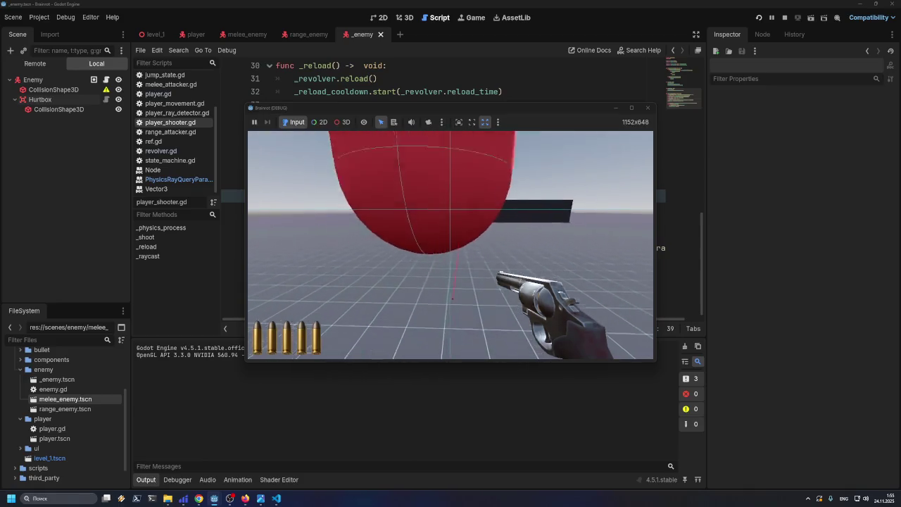
click(451, 245)
click(450, 245)
click(450, 244)
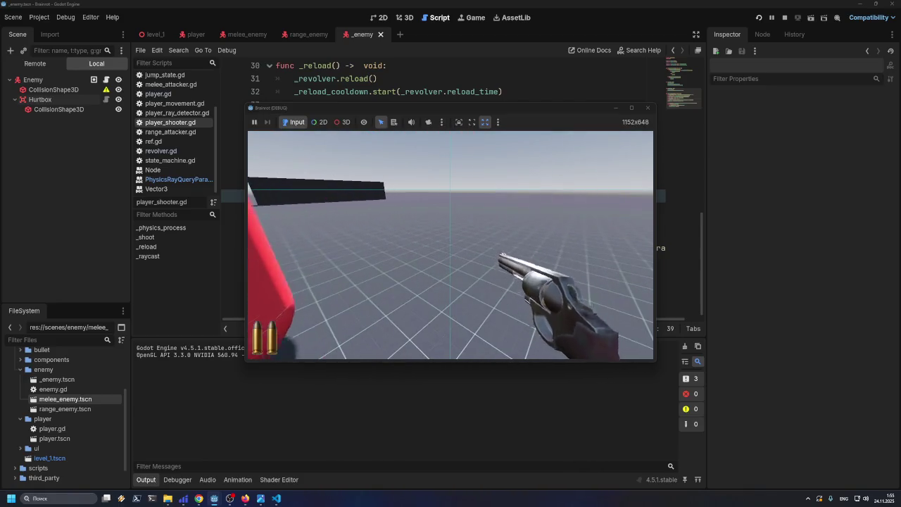
click(450, 245)
click(451, 244)
key(F8)
Delete the layer_masks argument from the create() call on line 41
click(462, 221)
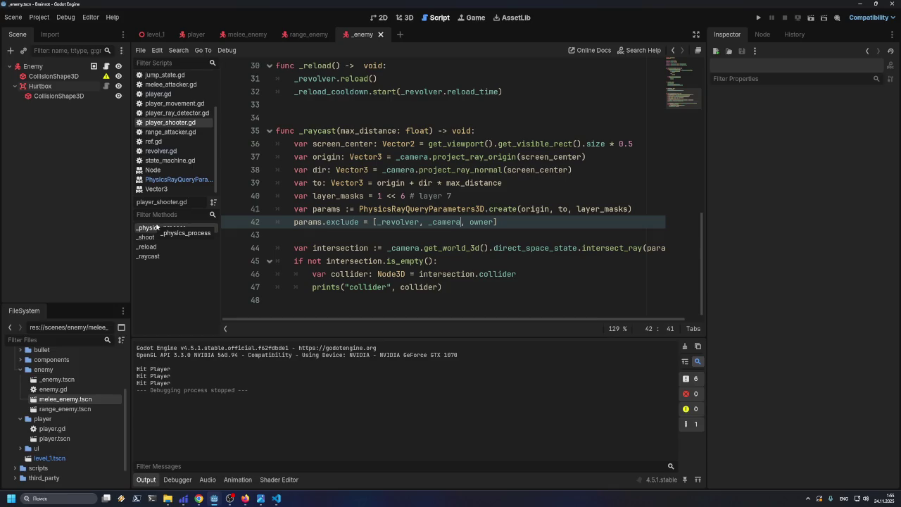
mouse_move(383, 287)
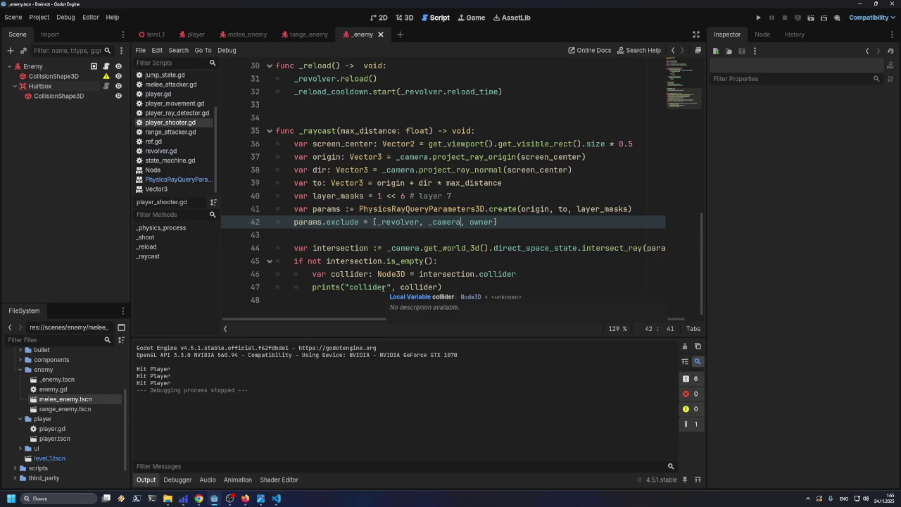
click(466, 196)
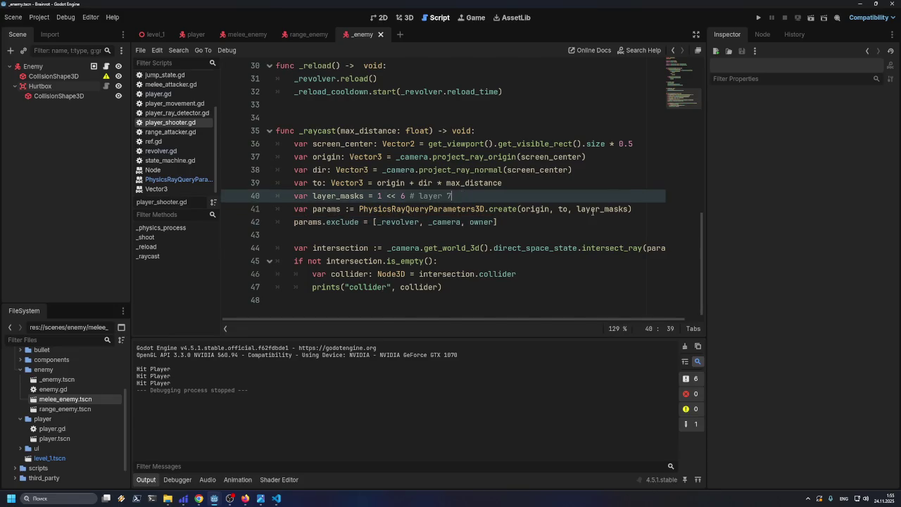
double_click(592, 209)
key(BackSpace)
key(BackSpace)
key(BackSpace)
Playtest again without the mask, shooting the red enemy up close, then stop the game
click(758, 17)
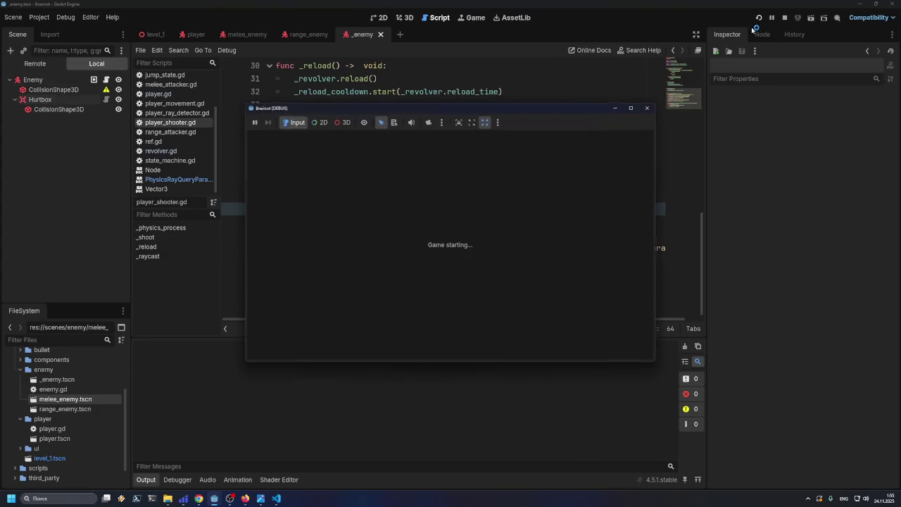
click(450, 245)
click(450, 245)
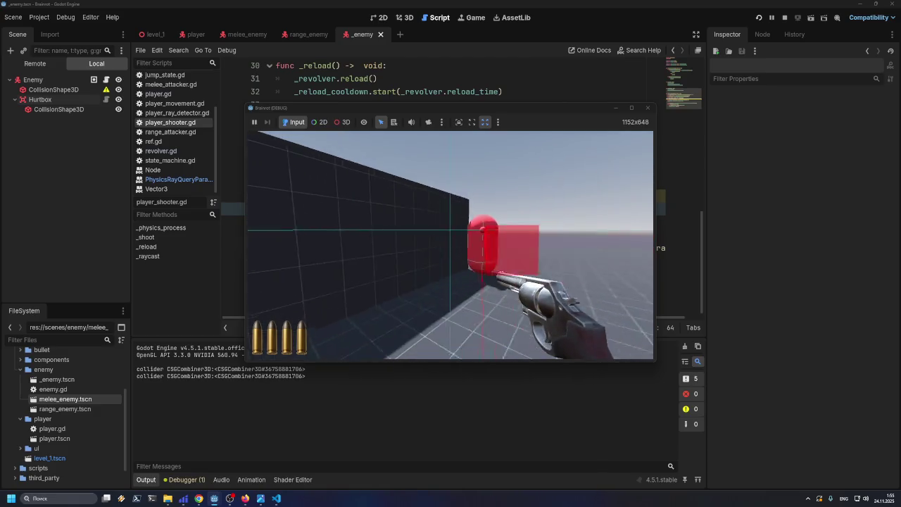
click(450, 245)
click(451, 245)
click(451, 245)
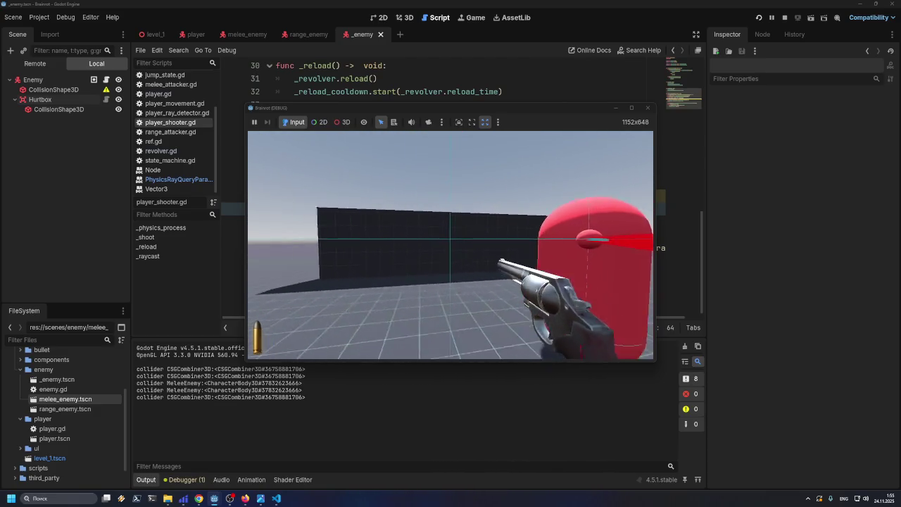
key(F8)
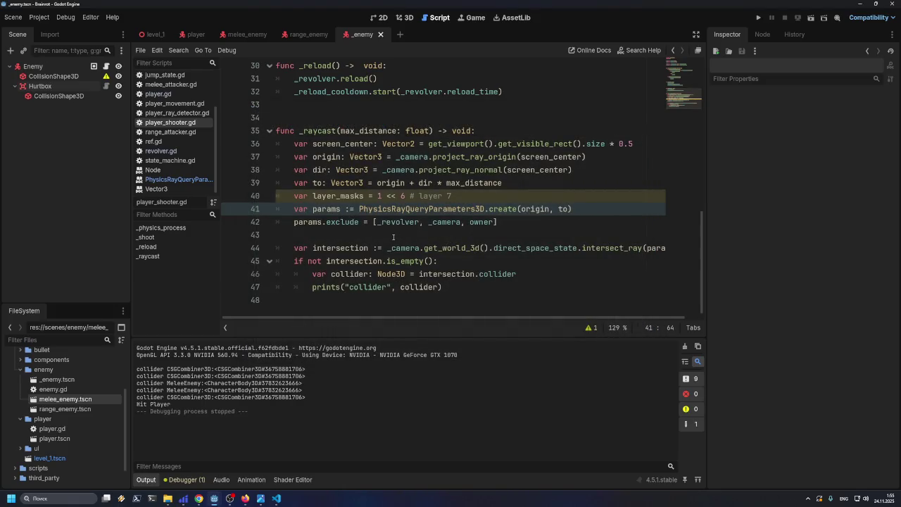
Add ', layer_masks' back into the create() call on line 41
click(392, 237)
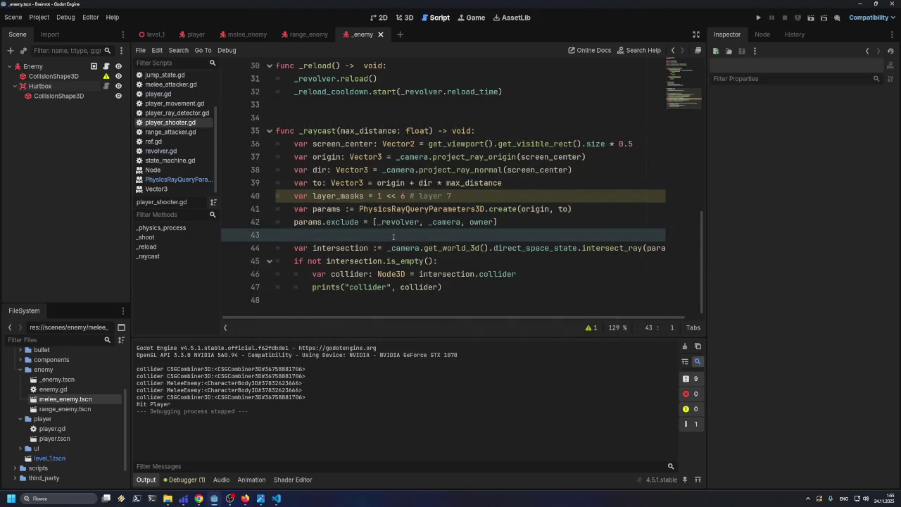
click(567, 209)
text(, layer_masks)
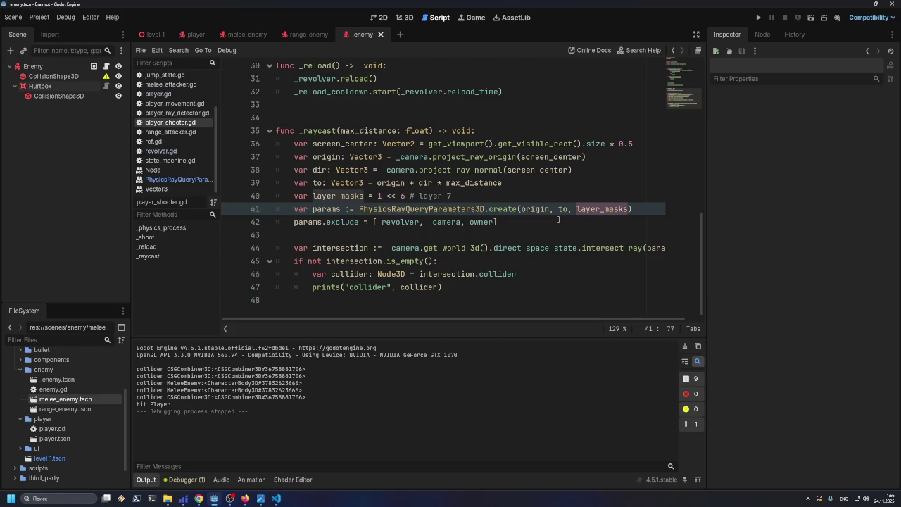
click(558, 219)
double_click(577, 208)
Review line 40's mask and inspect the Hurtbox node's collision layer settings
click(466, 197)
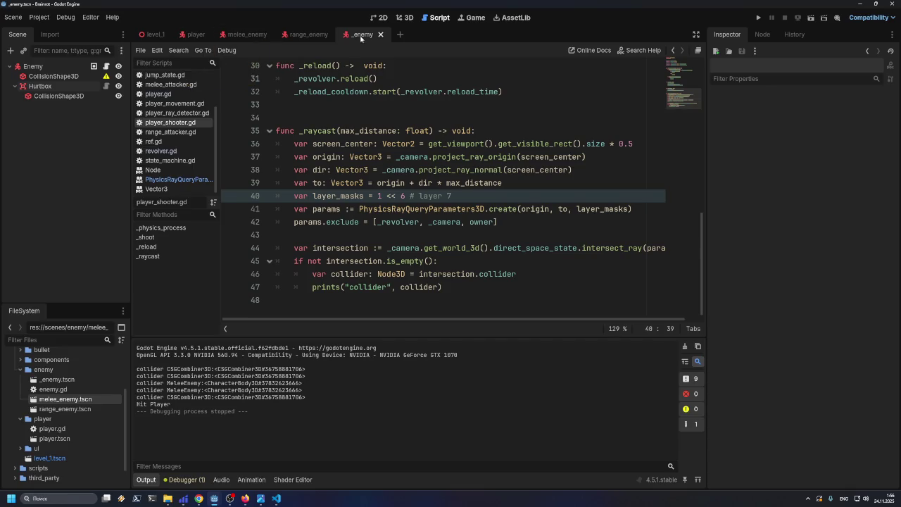
click(74, 84)
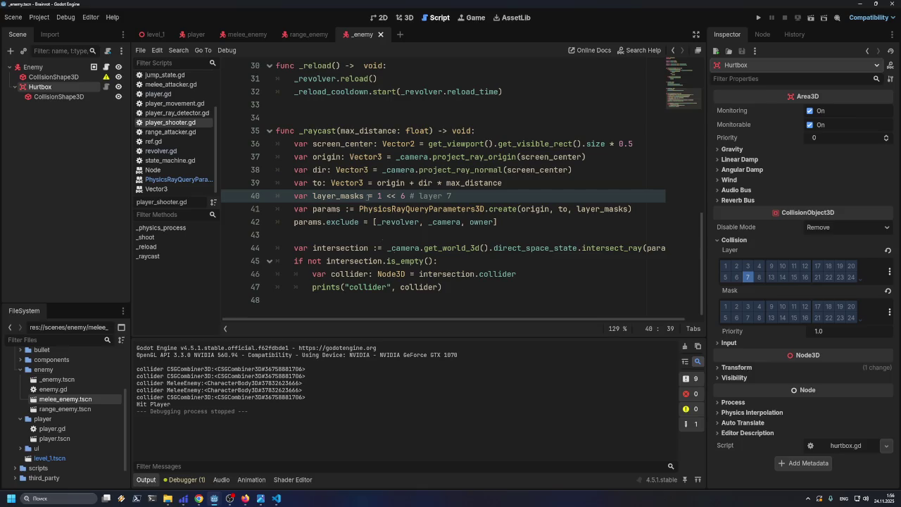
click(404, 17)
Undo the last change and compare the Enemy body's and the Hurtbox's collision shapes
key(ctrl+z)
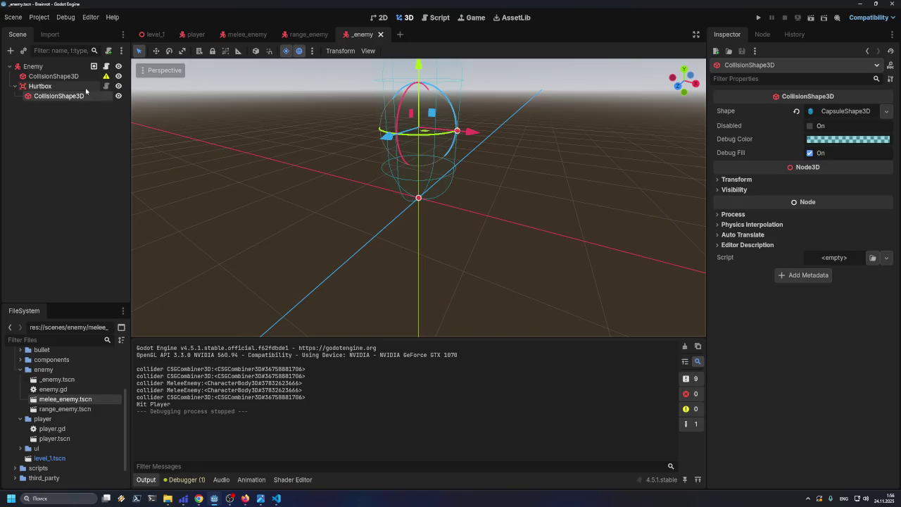
click(67, 67)
click(68, 77)
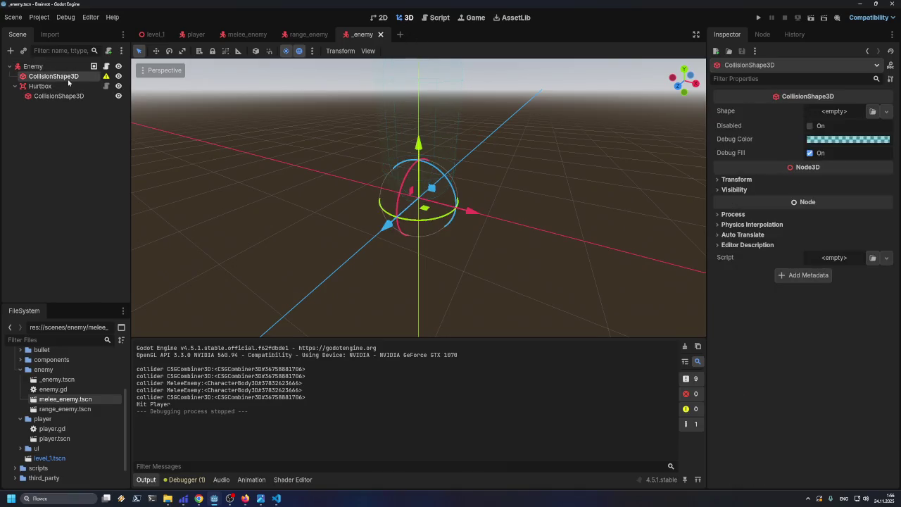
click(57, 85)
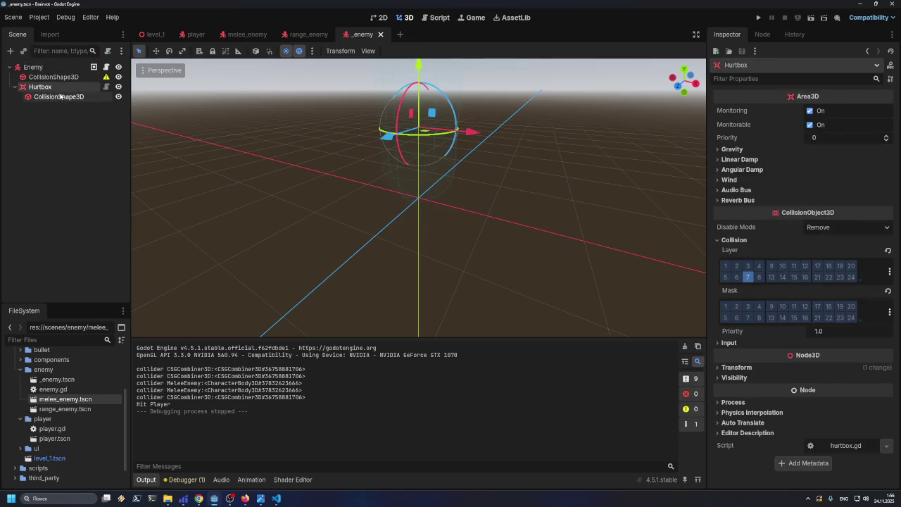
click(60, 97)
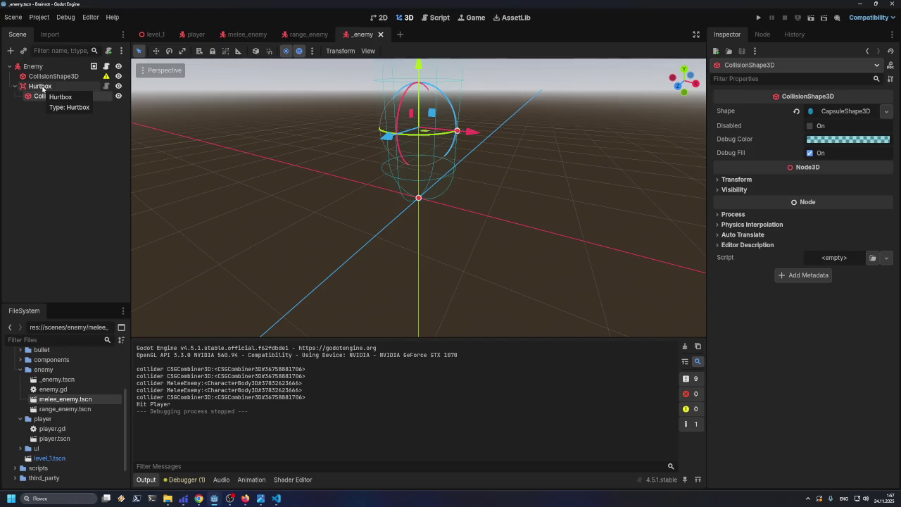
click(42, 87)
click(49, 96)
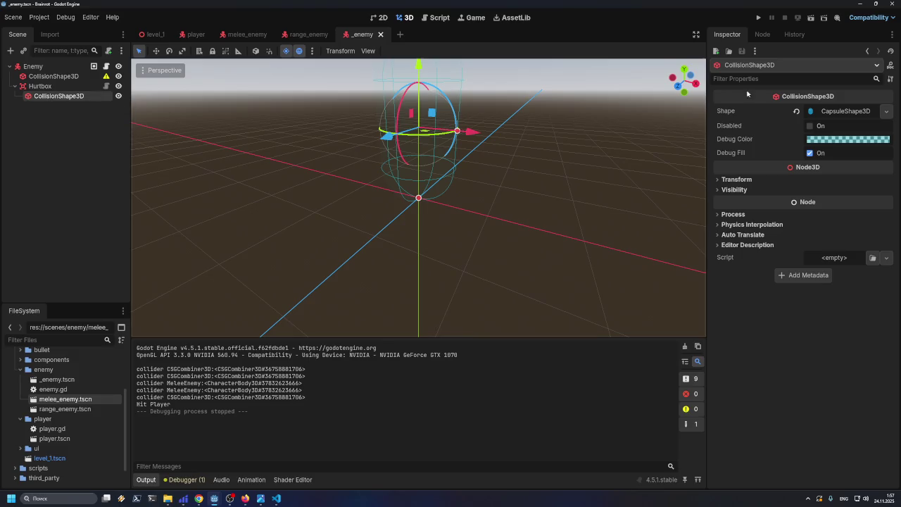
Clear the Hurtbox CollisionShape3D's capsule shape and save the _enemy scene
click(796, 112)
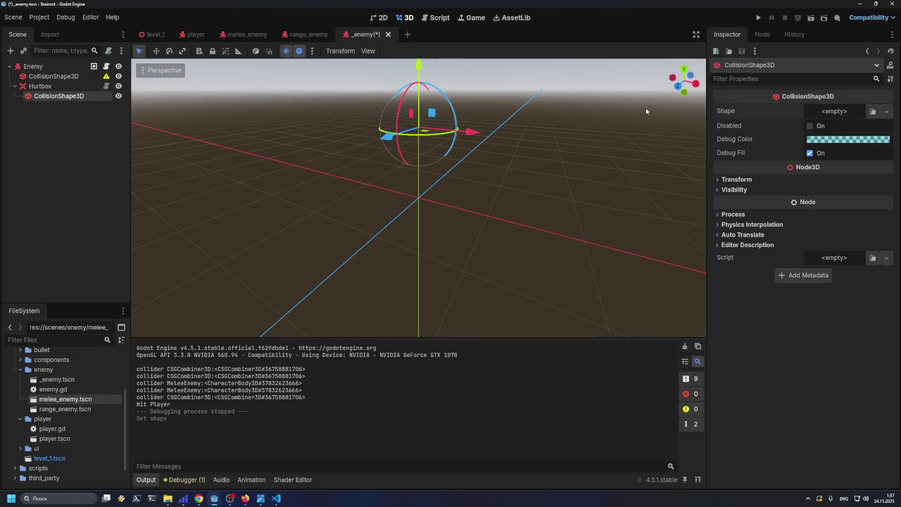
click(66, 209)
key(ctrl+s)
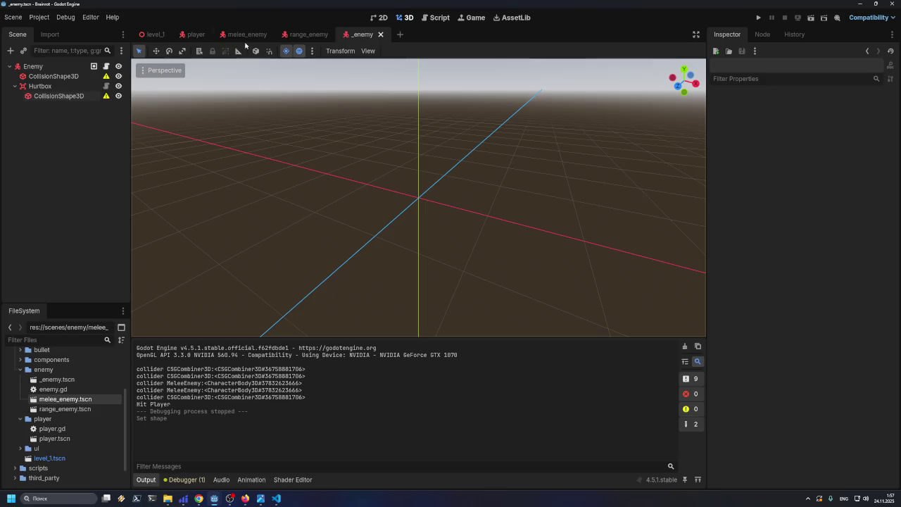
Give melee_enemy's Hurtbox CollisionShape3D a New CapsuleShape3D and save the scene
click(246, 33)
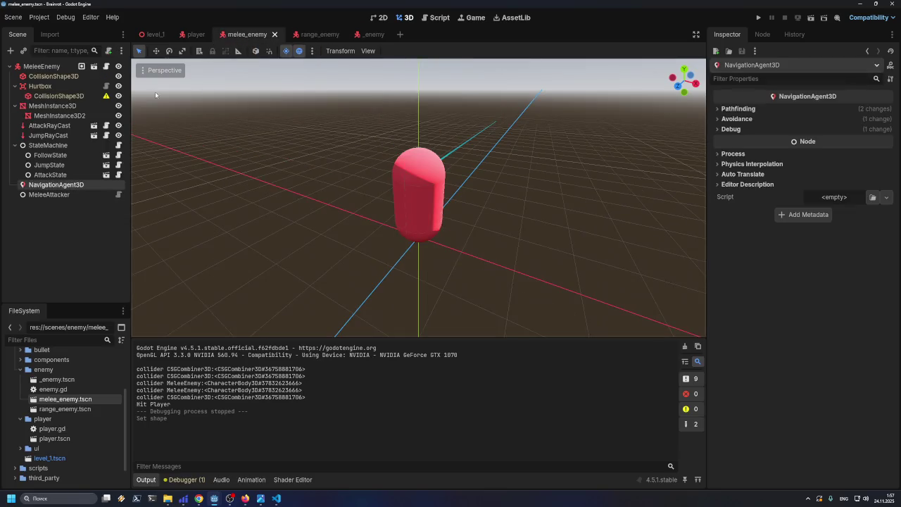
click(59, 96)
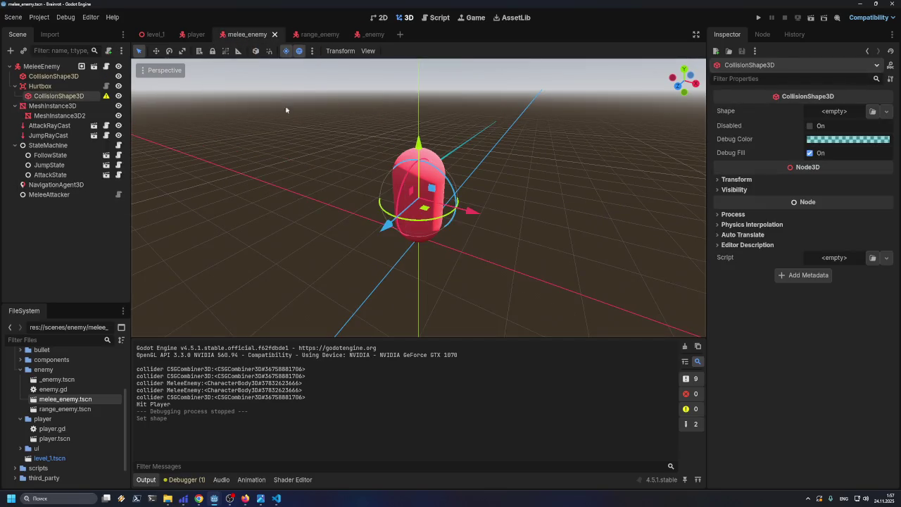
click(886, 111)
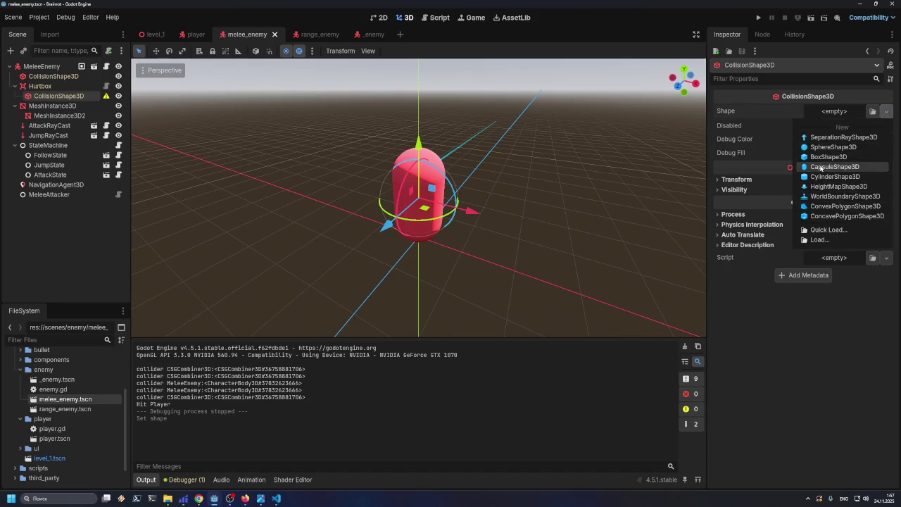
click(820, 166)
mouse_move(476, 227)
mouse_down()
mouse_move(522, 181)
mouse_move(490, 195)
mouse_up()
key(ctrl+s)
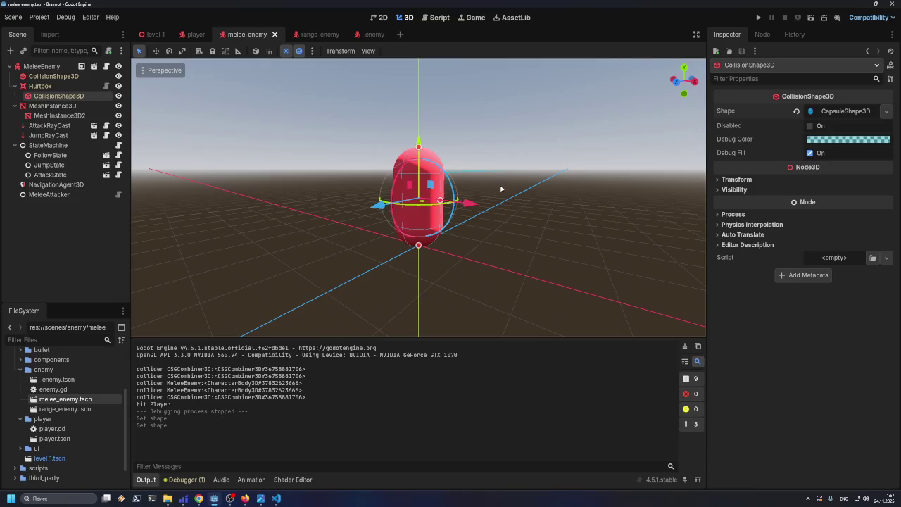
Reset the base _enemy Hurtbox's position to y 0 and save the scene
click(364, 36)
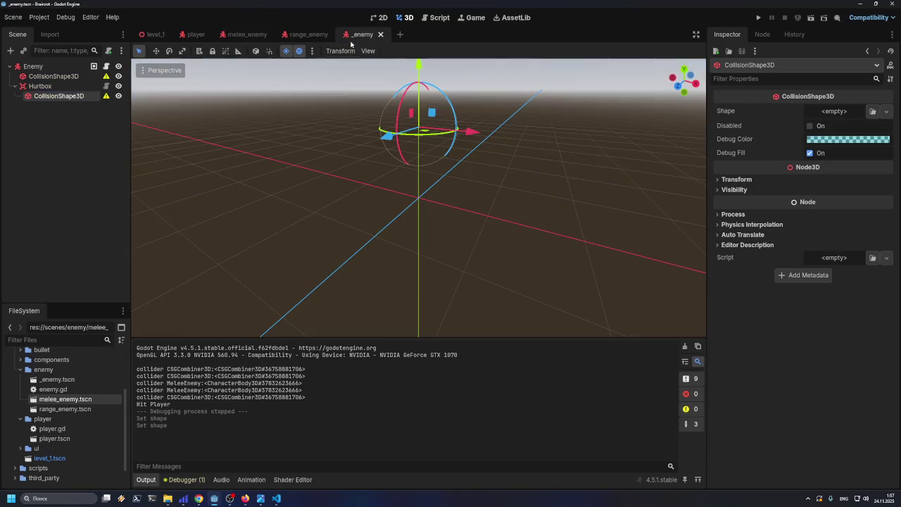
click(40, 86)
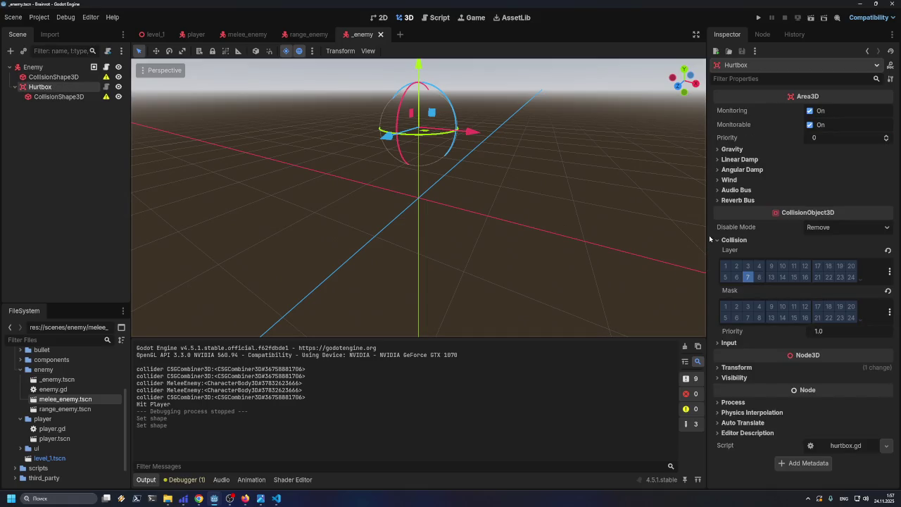
click(725, 367)
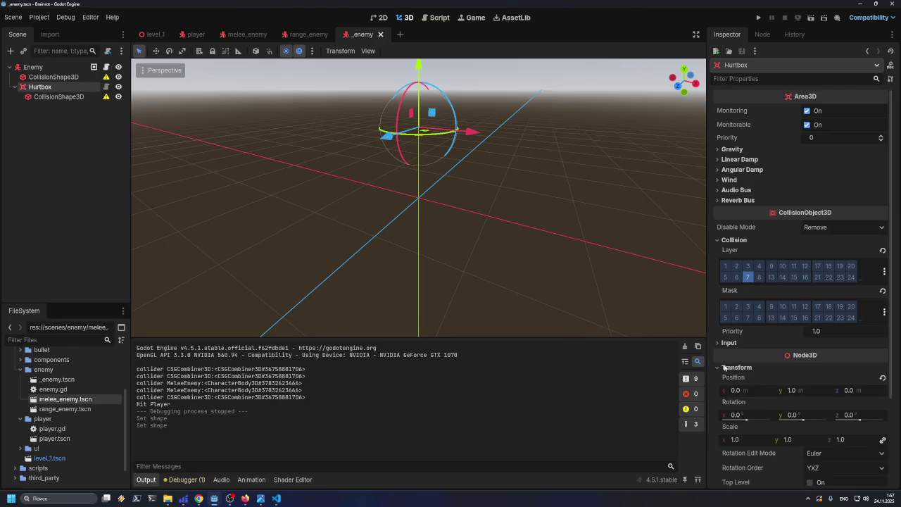
click(881, 377)
key(ctrl+s)
Set melee_enemy's Hurtbox collision shape Position y to 1, then select range_enemy's Hurtbox shape
click(308, 34)
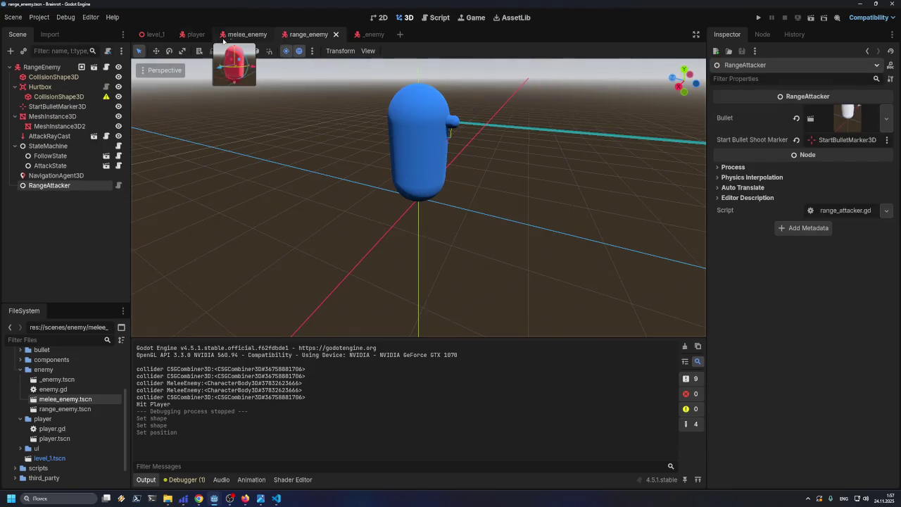
click(247, 34)
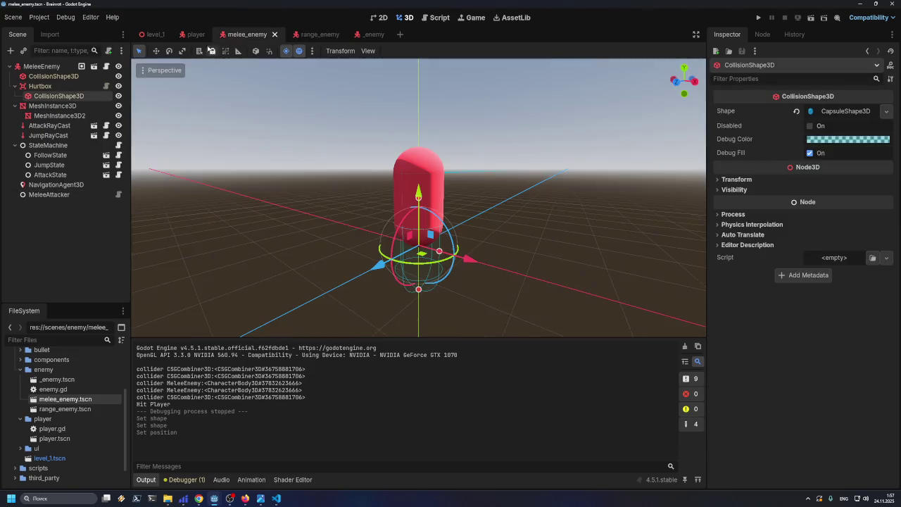
click(739, 181)
click(802, 202)
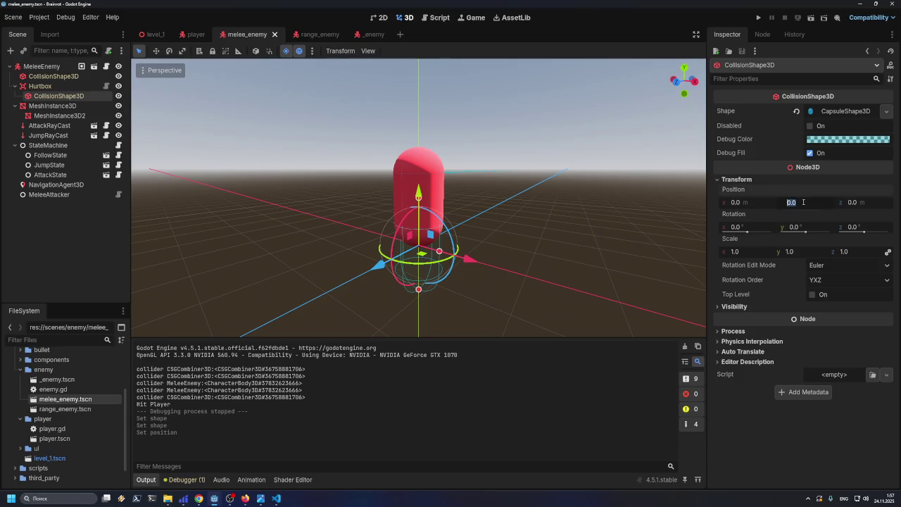
text(1)
key(Return)
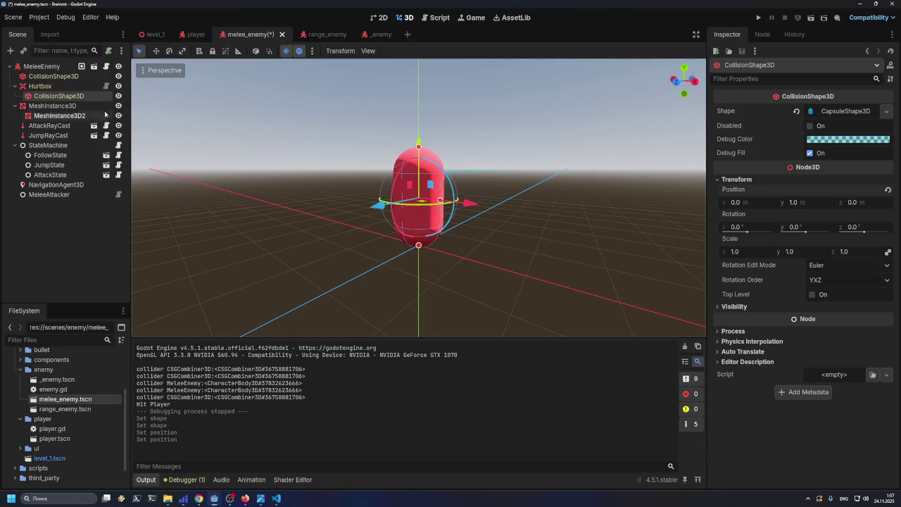
click(312, 35)
click(58, 95)
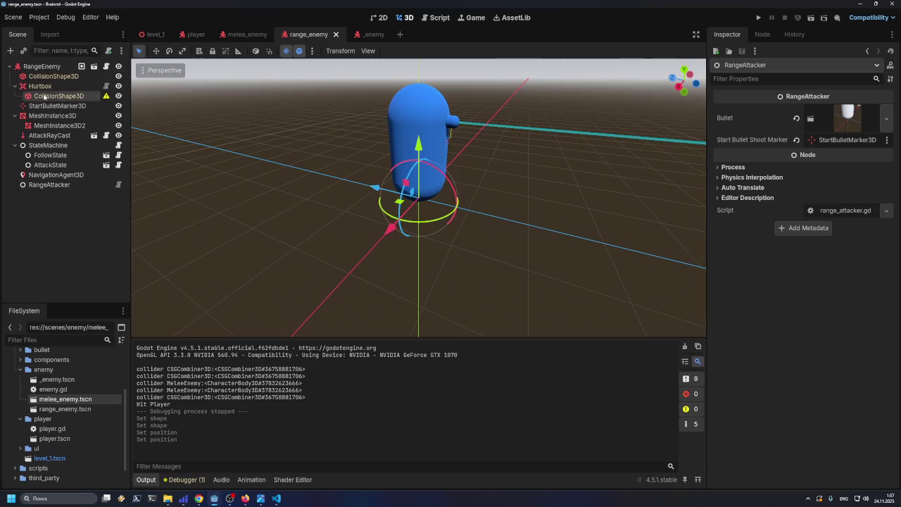
Give range_enemy's Hurtbox CollisionShape3D a New CapsuleShape3D at Position y 1 and save
click(878, 110)
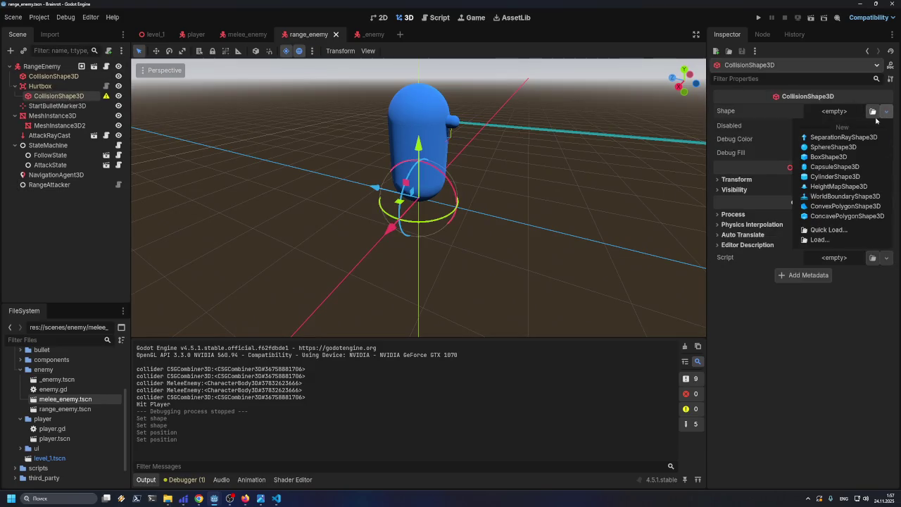
click(814, 168)
click(736, 178)
key(ctrl+s)
click(816, 202)
text(1)
key(Return)
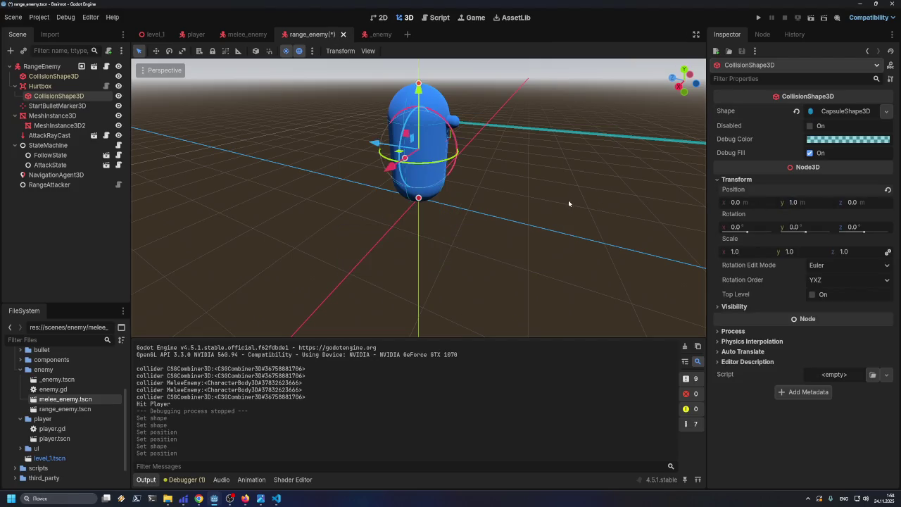
click(568, 199)
click(51, 98)
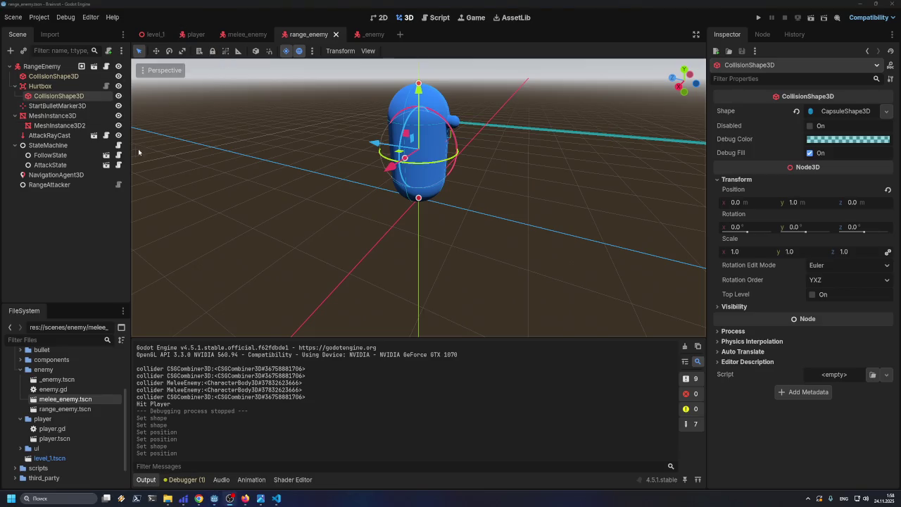
Check the range_enemy Hurtbox's collision layer and mask settings
click(40, 87)
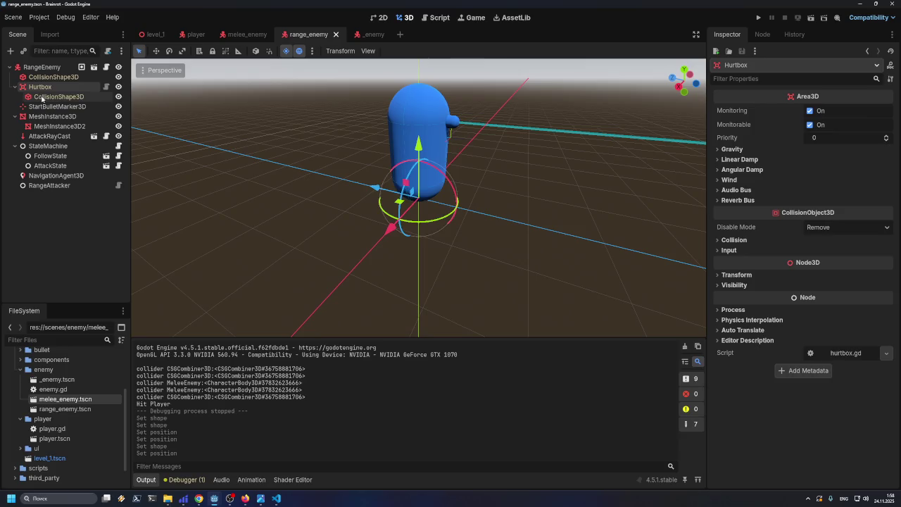
click(43, 97)
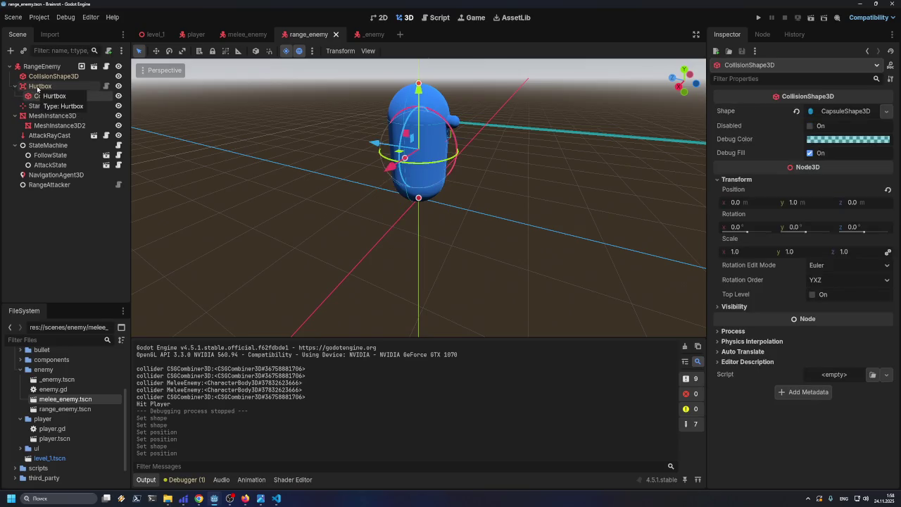
click(39, 86)
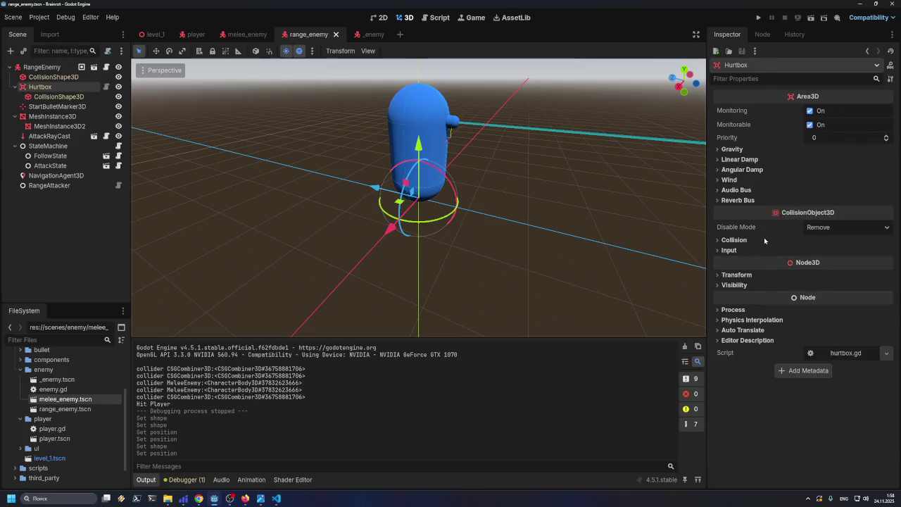
click(764, 239)
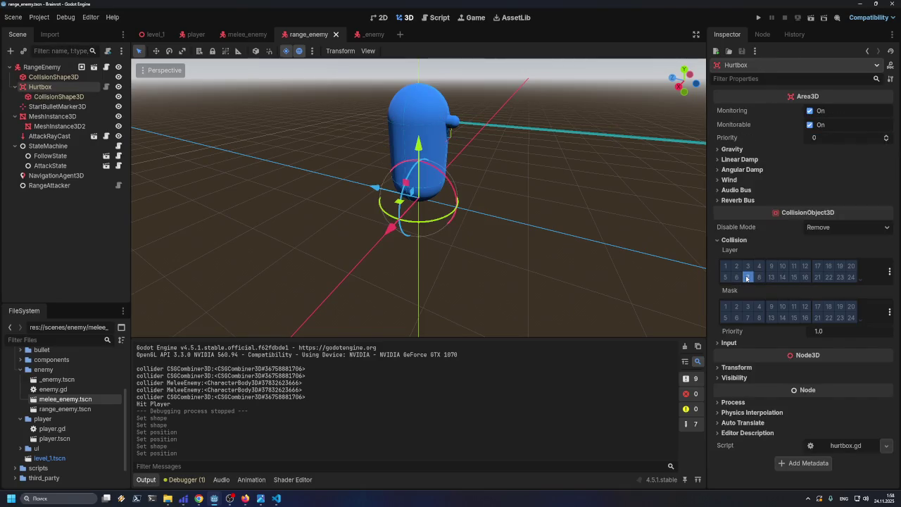
click(734, 240)
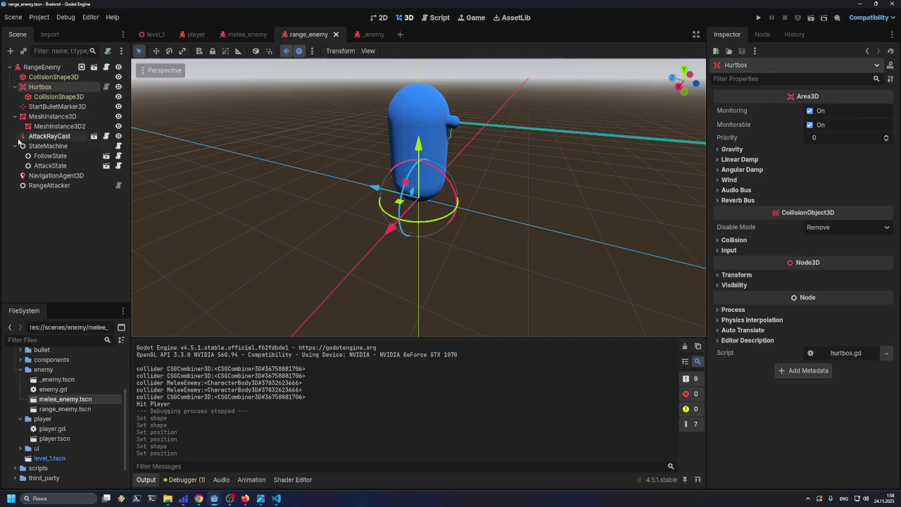
In melee_enemy, review the Hurtbox's and the enemy body's collision shapes
click(244, 35)
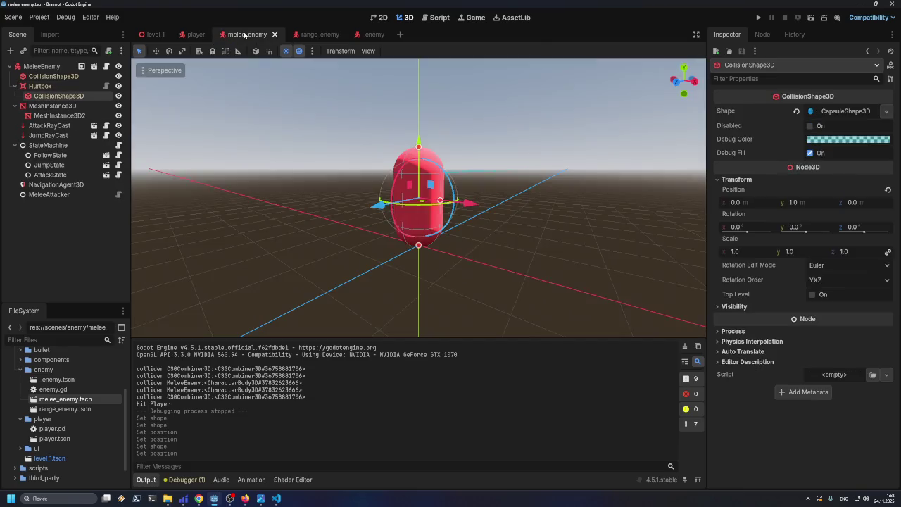
mouse_move(299, 37)
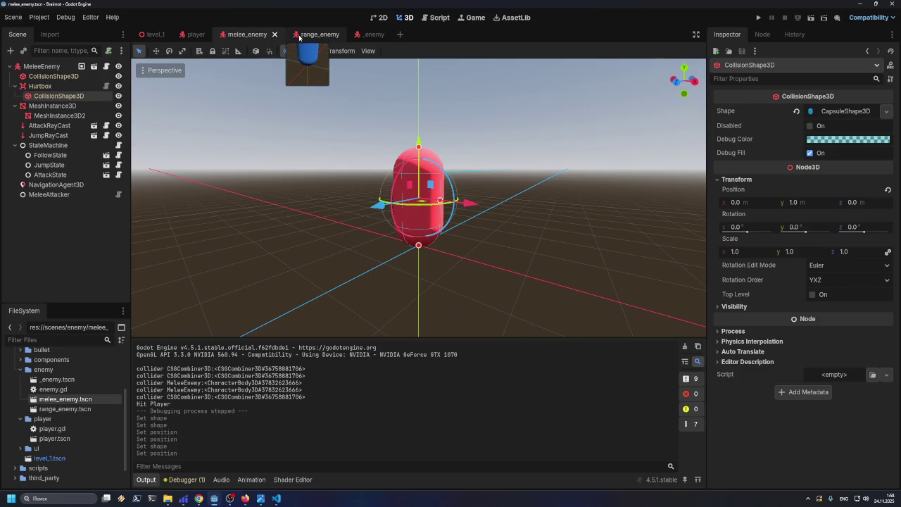
click(42, 87)
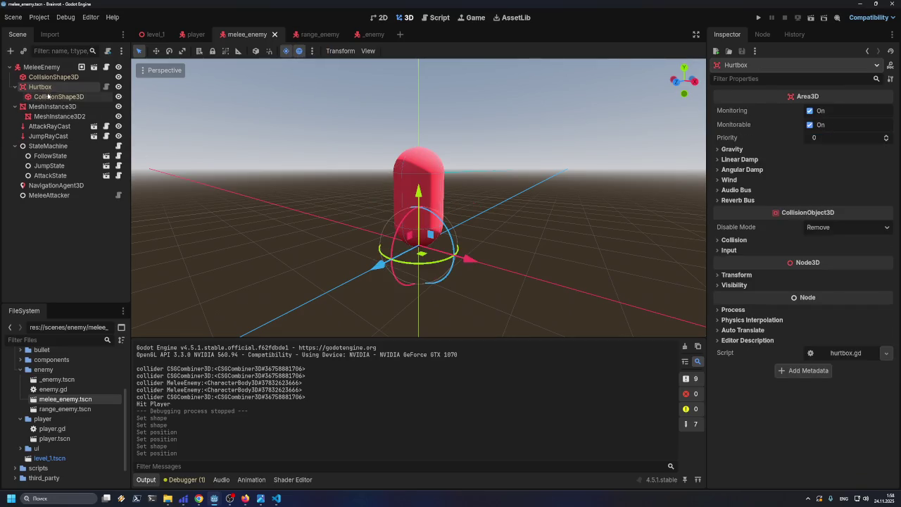
click(48, 95)
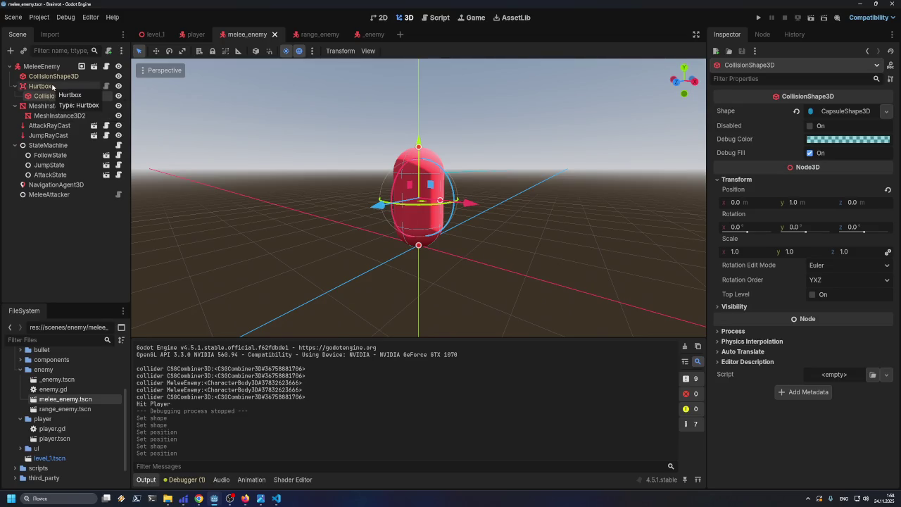
click(43, 87)
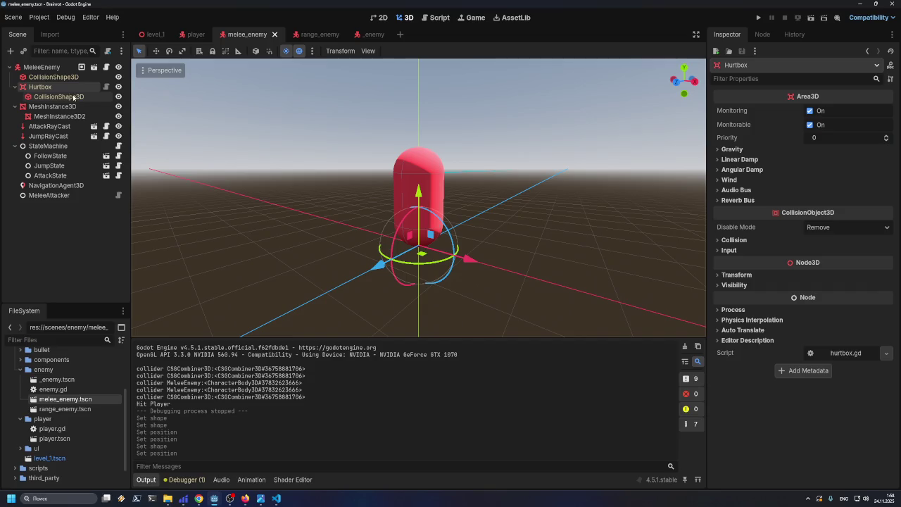
click(52, 76)
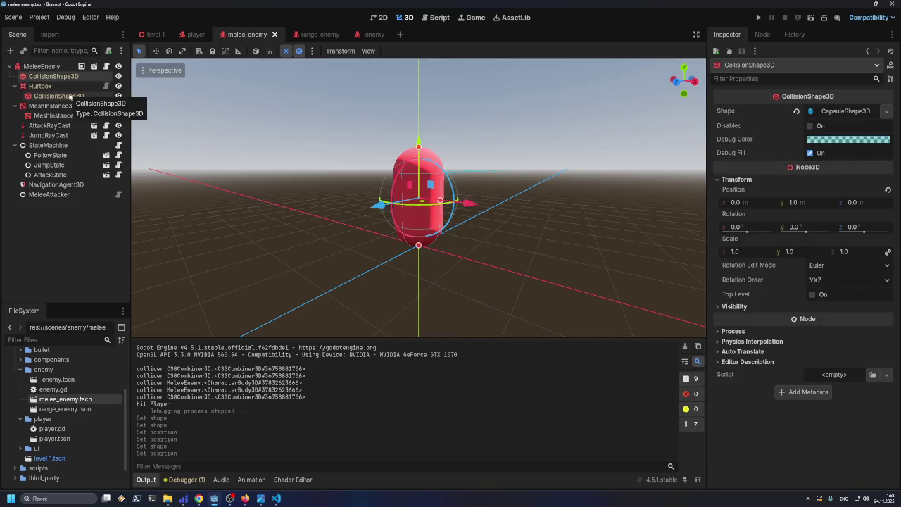
Expand the Hurtbox's Collision section showing layer 7, then run the game
click(43, 86)
click(56, 67)
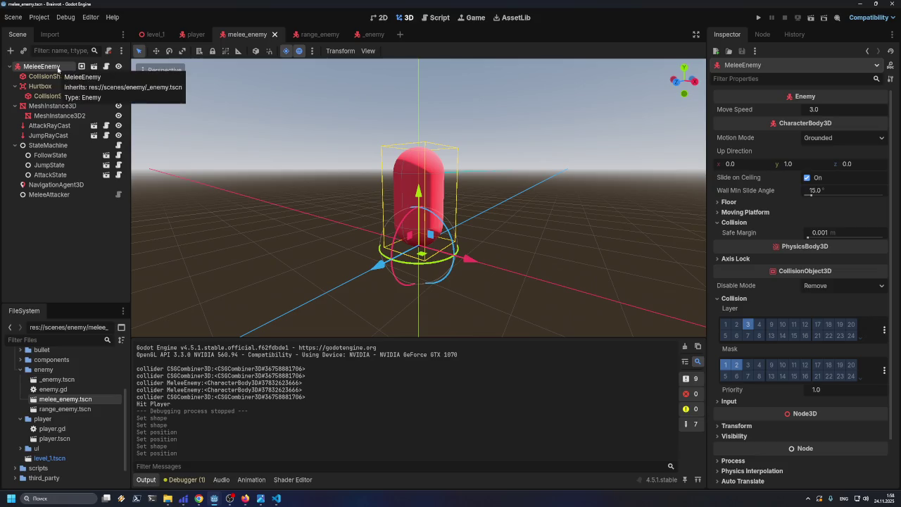
click(50, 87)
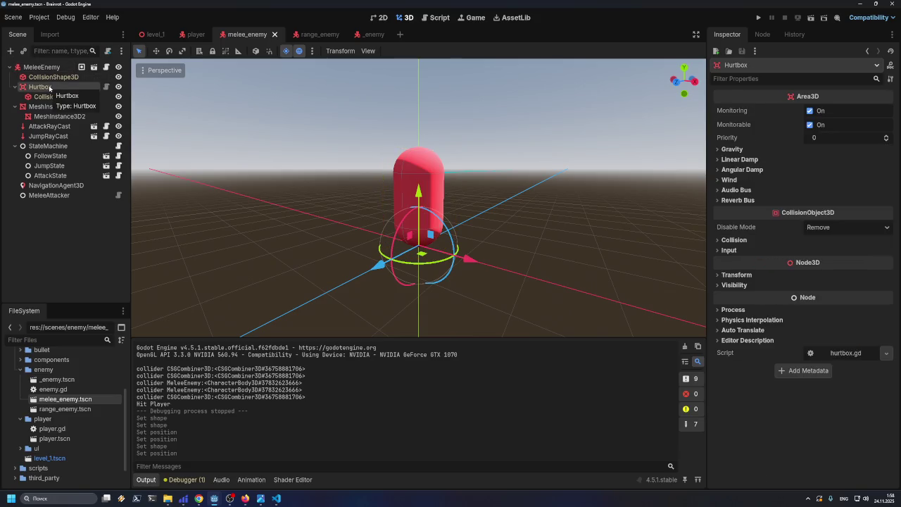
click(723, 238)
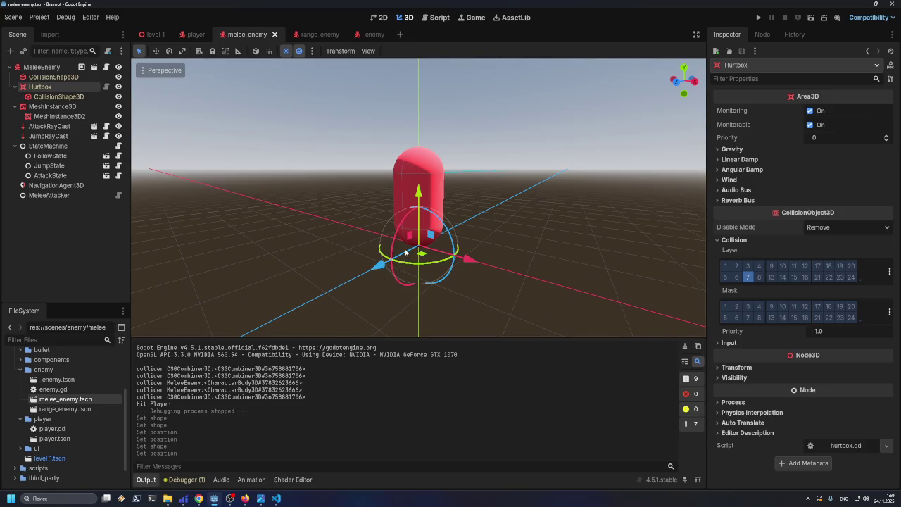
click(758, 17)
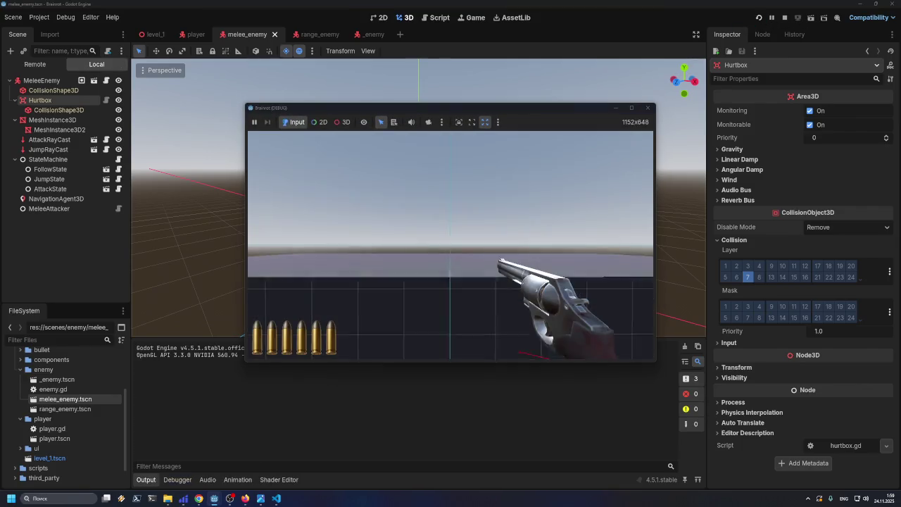
Shoot the red melee enemy four times, stop the game, and select MeleeEnemy to check its collision layer
click(450, 245)
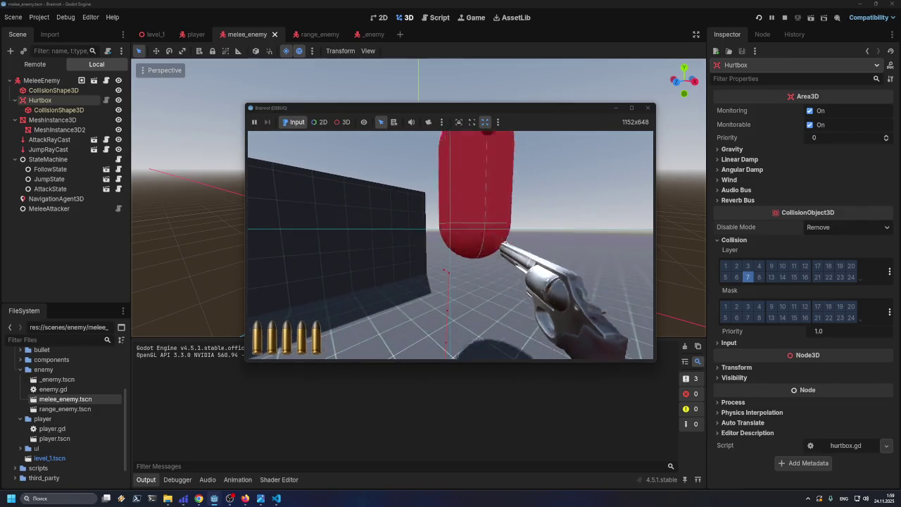
click(450, 245)
click(450, 245)
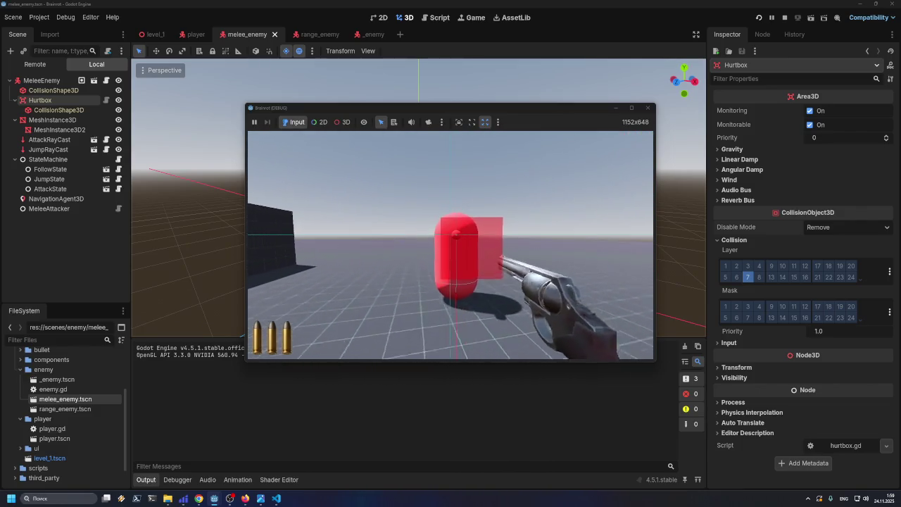
click(450, 245)
click(450, 244)
key(super+shift+s)
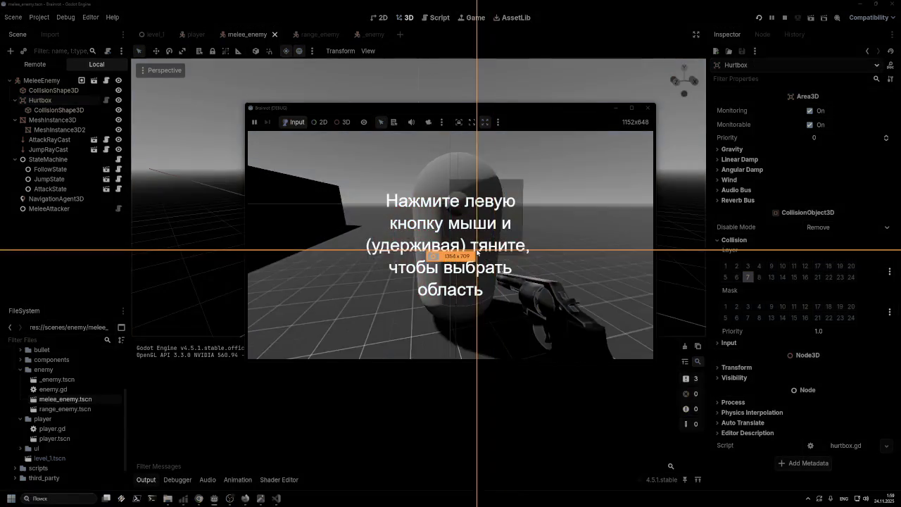
key(Escape)
key(F8)
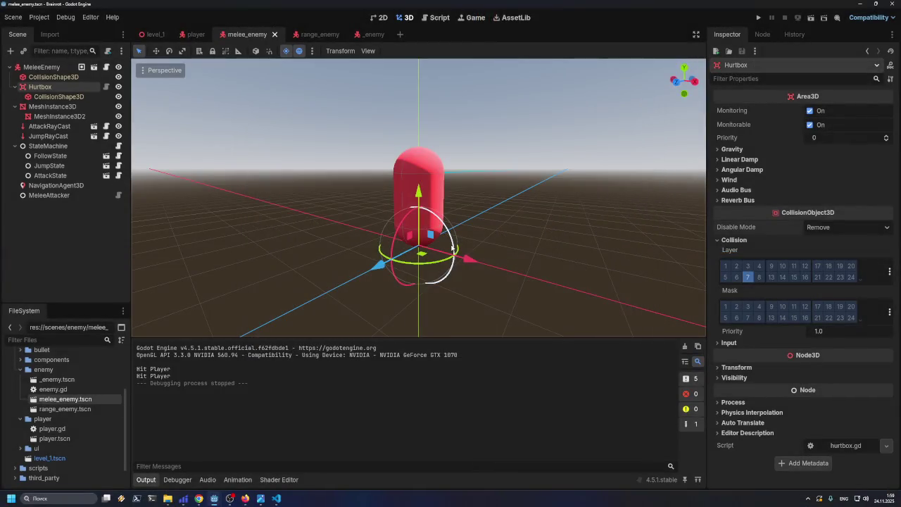
key(super+shift+s)
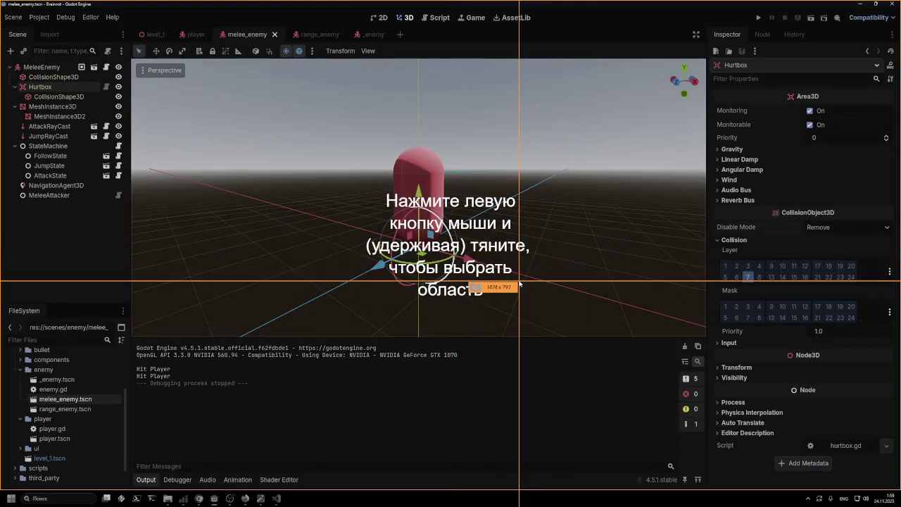
key(Escape)
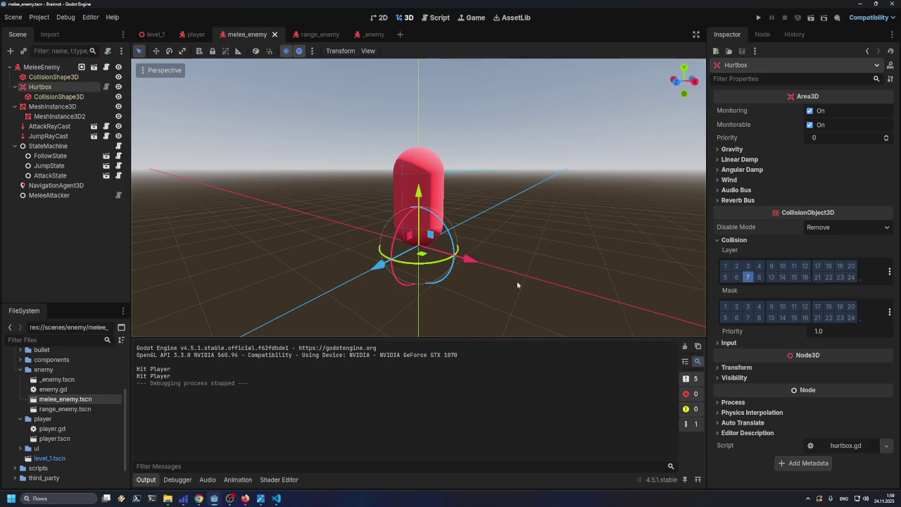
click(419, 175)
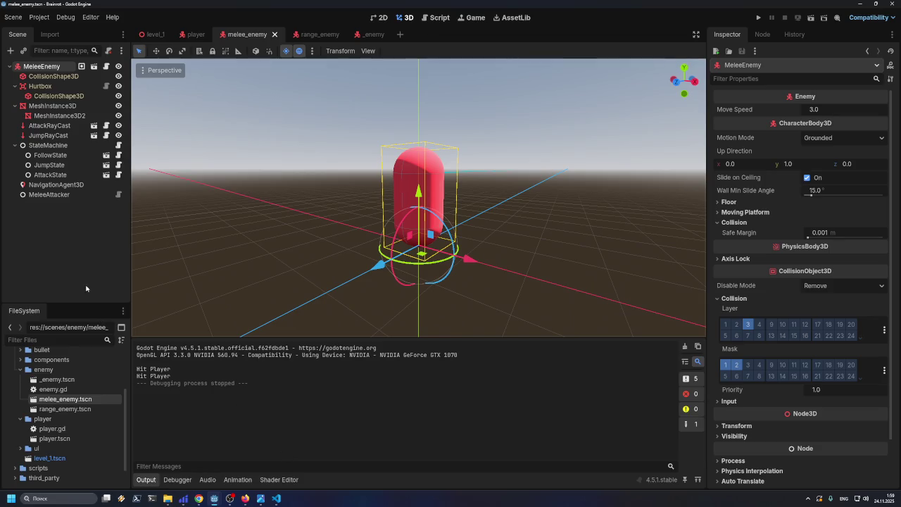
Change the layer_masks shift on line 40 to 1 << 2
click(436, 18)
double_click(403, 196)
text(3)
key(BackSpace)
text(2 # layer 7)
Playtest by shooting and reloading at the approaching enemy, confirming MeleeEnemy hits, then stop
click(762, 19)
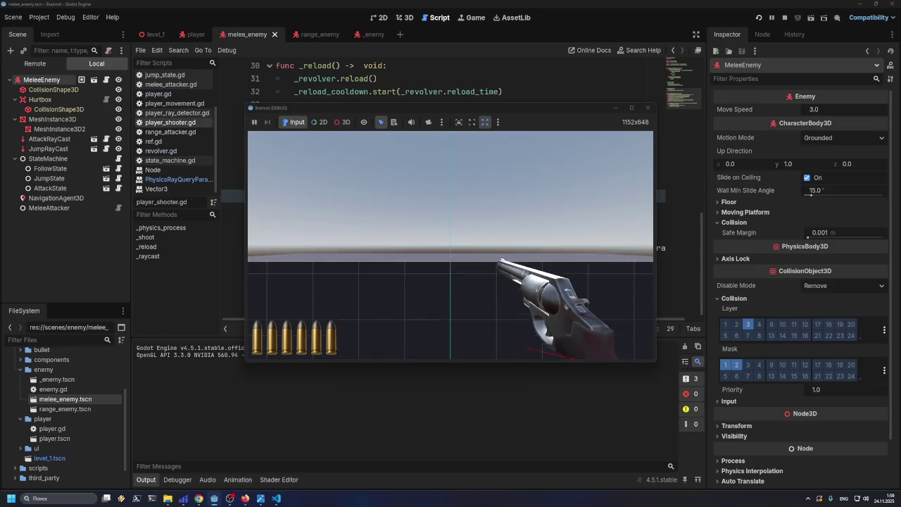
click(450, 209)
click(450, 209)
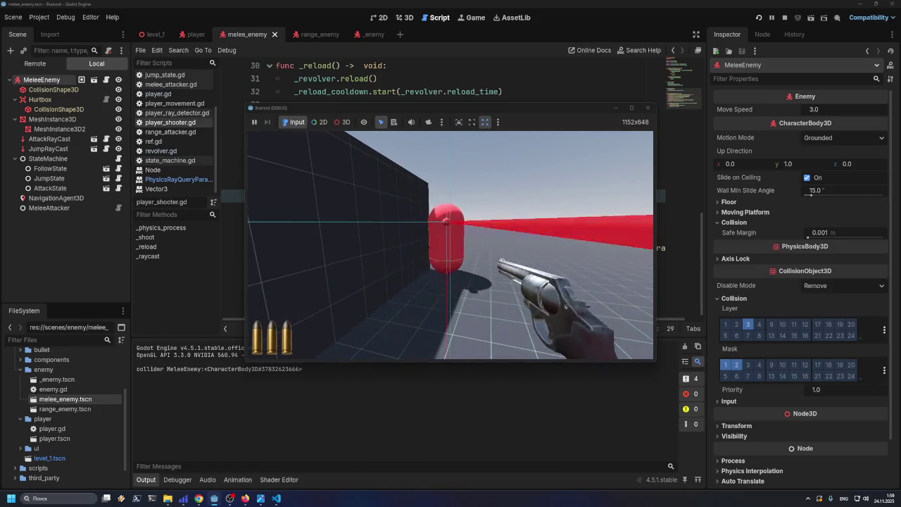
click(450, 209)
click(451, 209)
click(451, 209)
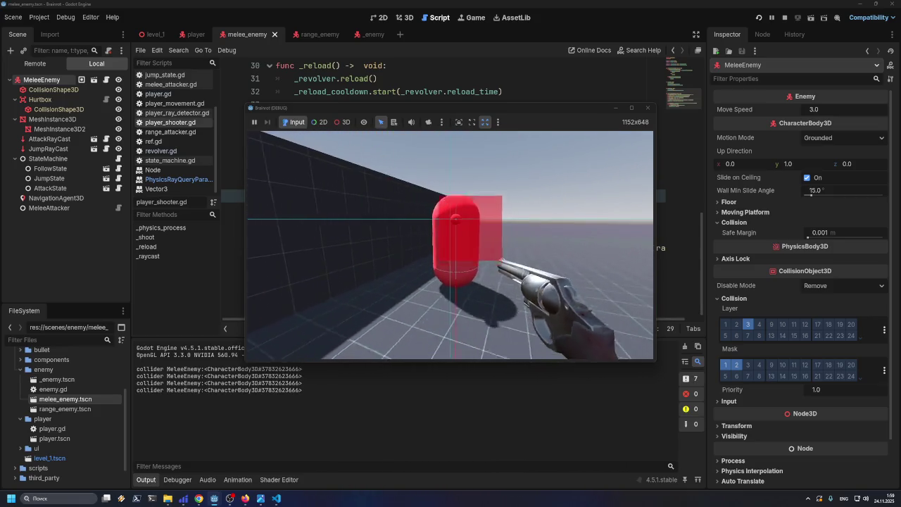
key(r)
click(451, 209)
click(451, 209)
click(450, 209)
click(450, 209)
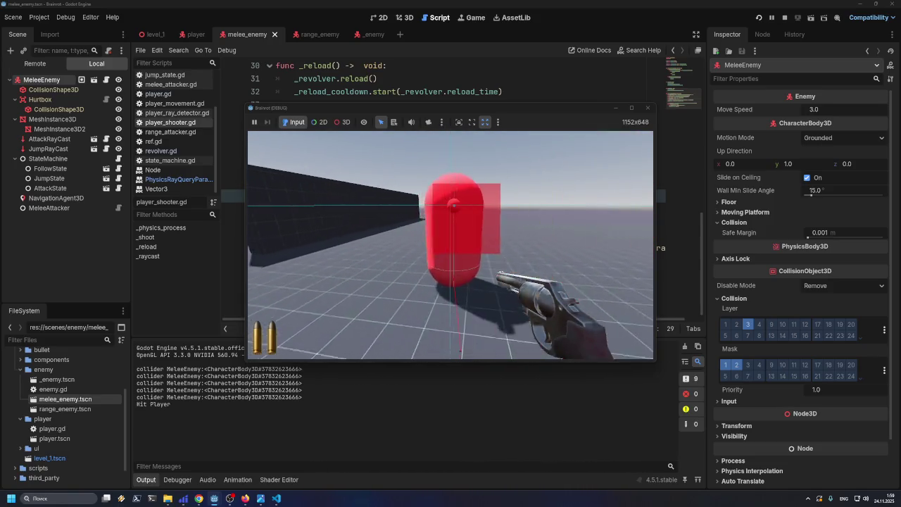
click(450, 209)
click(451, 209)
key(F8)
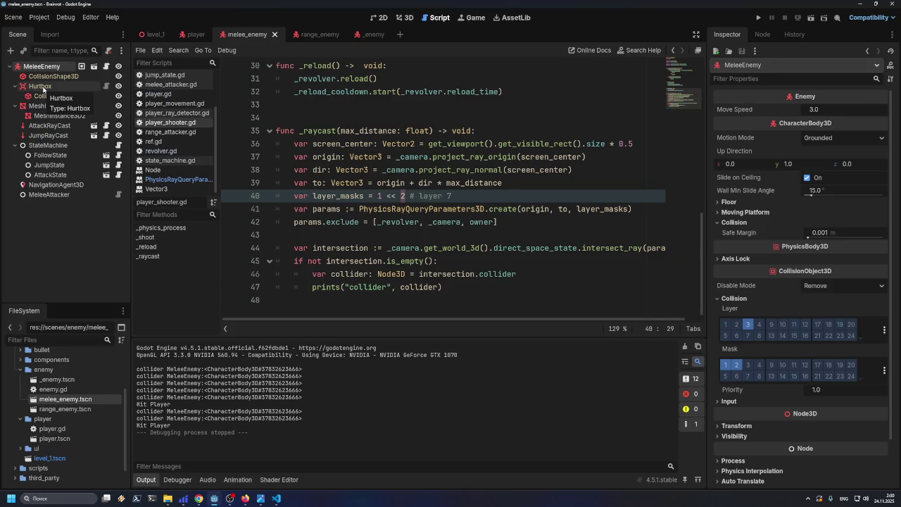
Compare the Hurtbox and MeleeEnemy collision layers and change line 40 back to 1 << 6
click(40, 86)
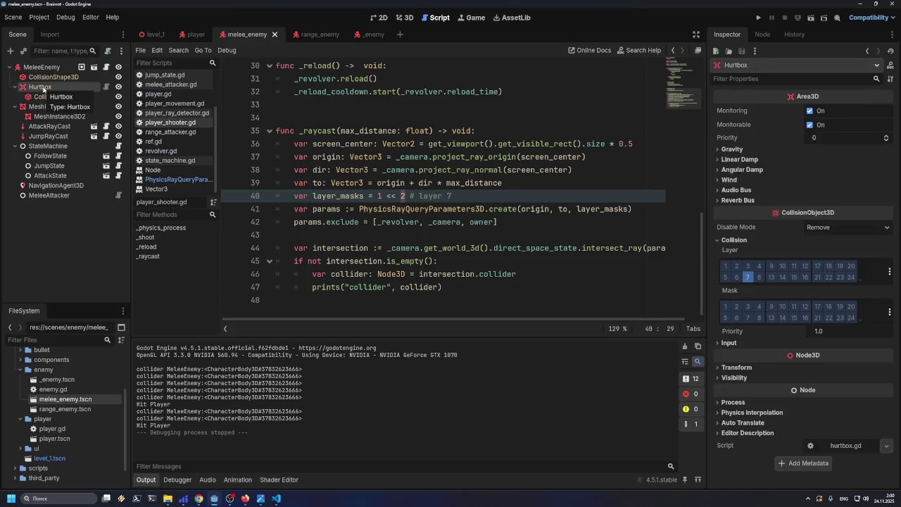
click(40, 67)
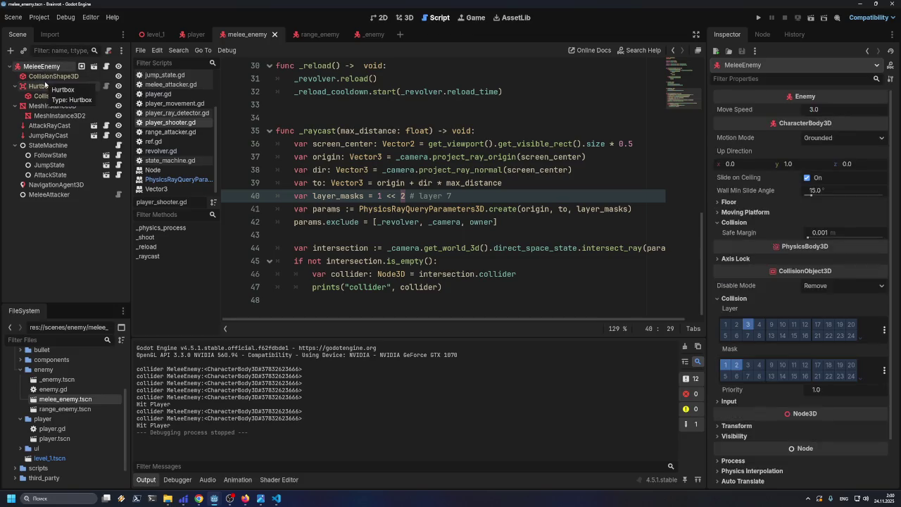
click(44, 86)
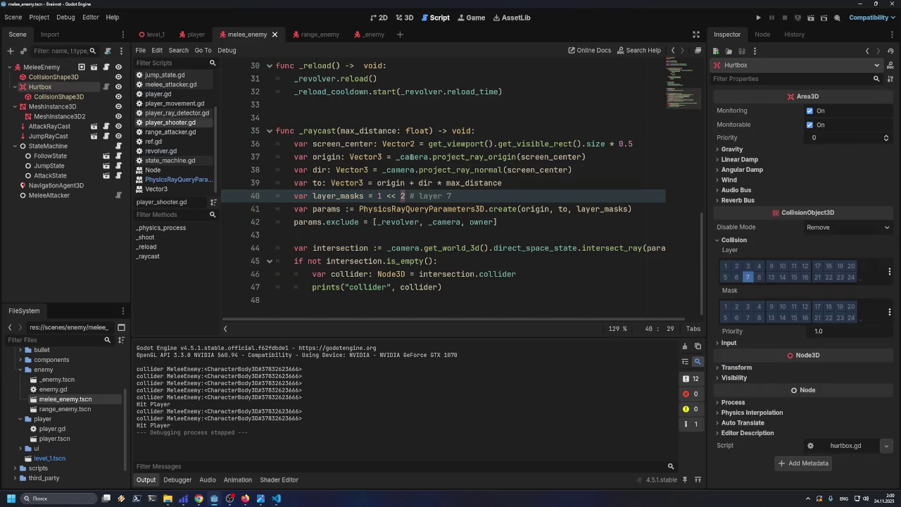
text(6)
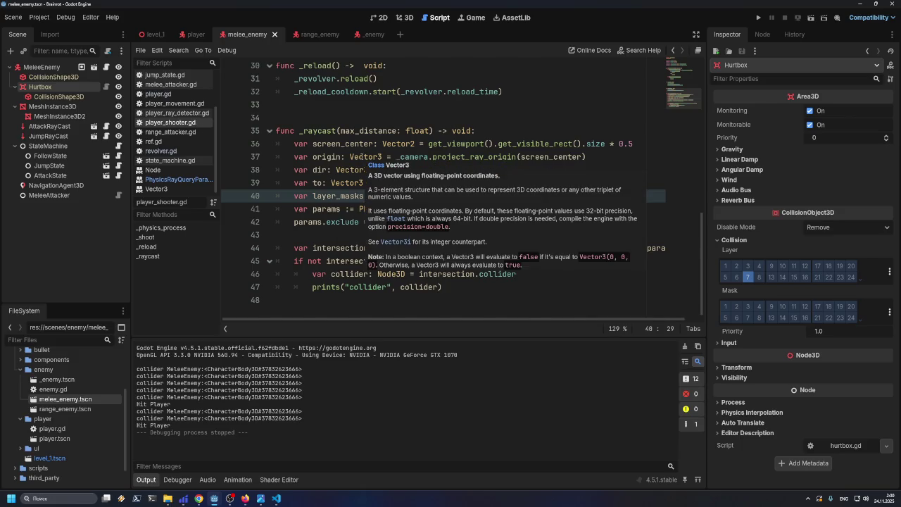
Launch a brief test run of the game and stop it
mouse_move(361, 155)
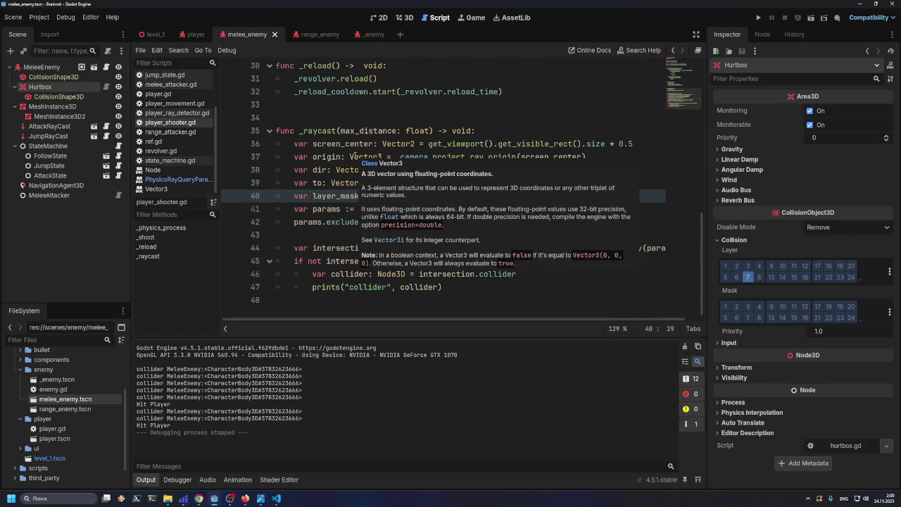
key(F5)
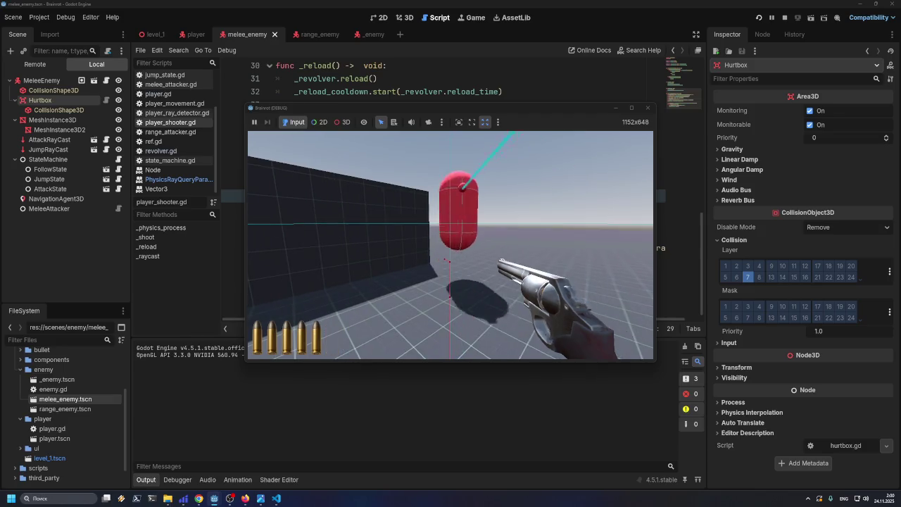
key(Escape)
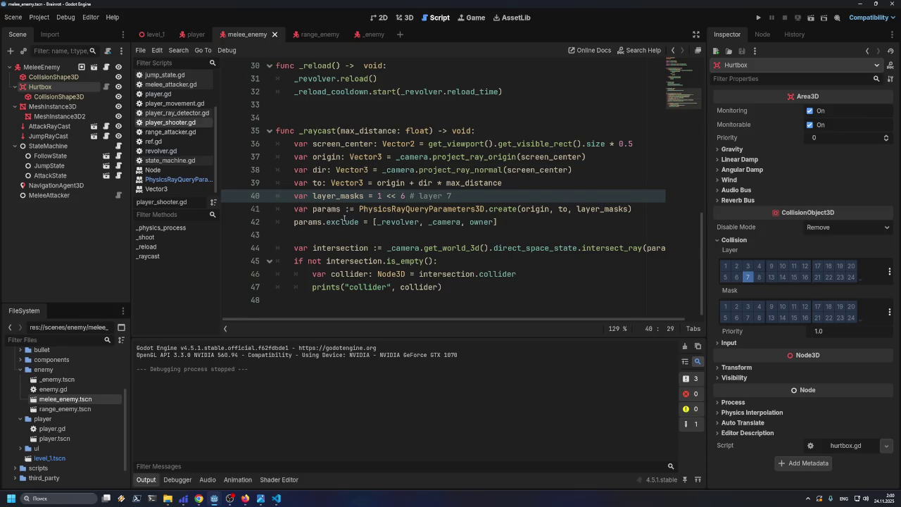
Search the PhysicsRayQueryParameters3D help for 'area' and highlight collide_with_areas, which defaults to false
ctrl+click(497, 210)
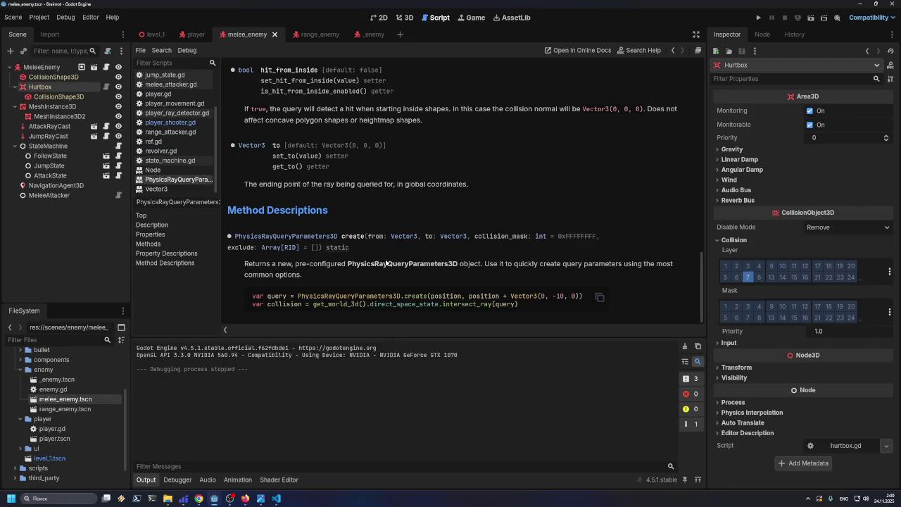
double_click(375, 297)
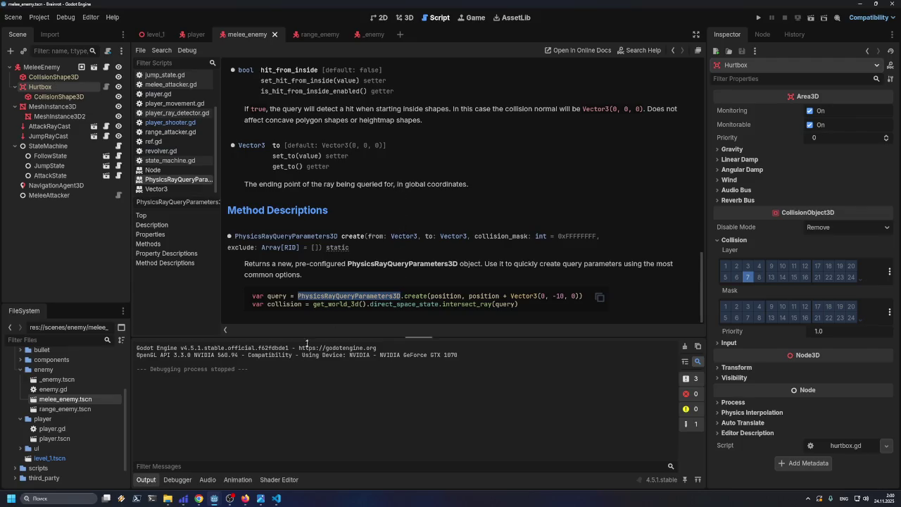
key(ctrl+f)
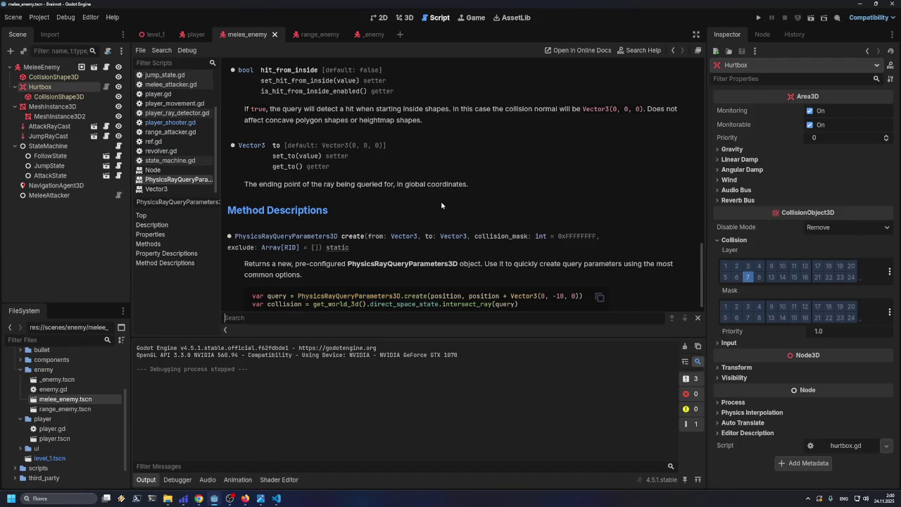
text(area)
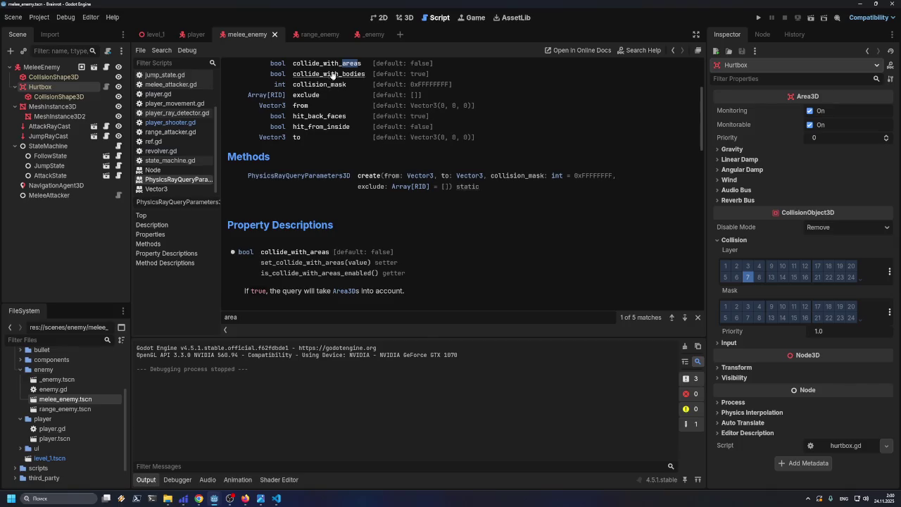
scroll(338, 67, down, 5)
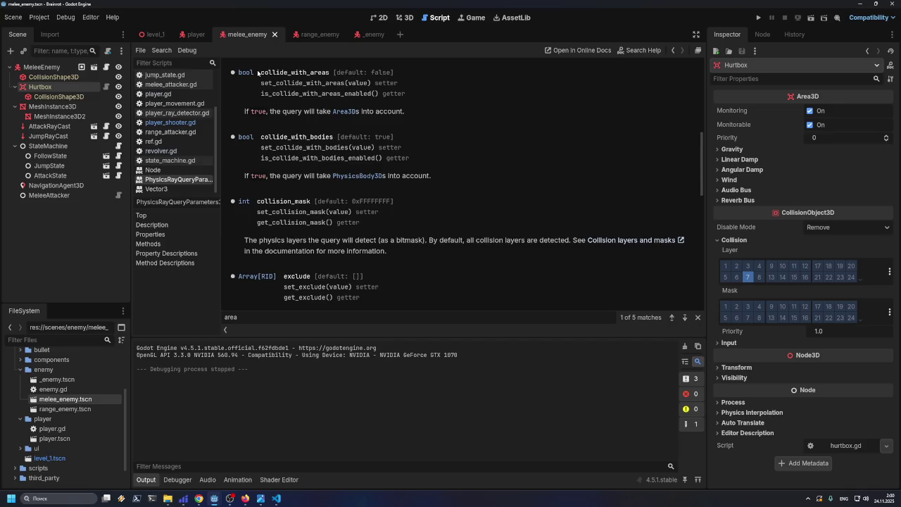
drag(261, 74, 328, 73)
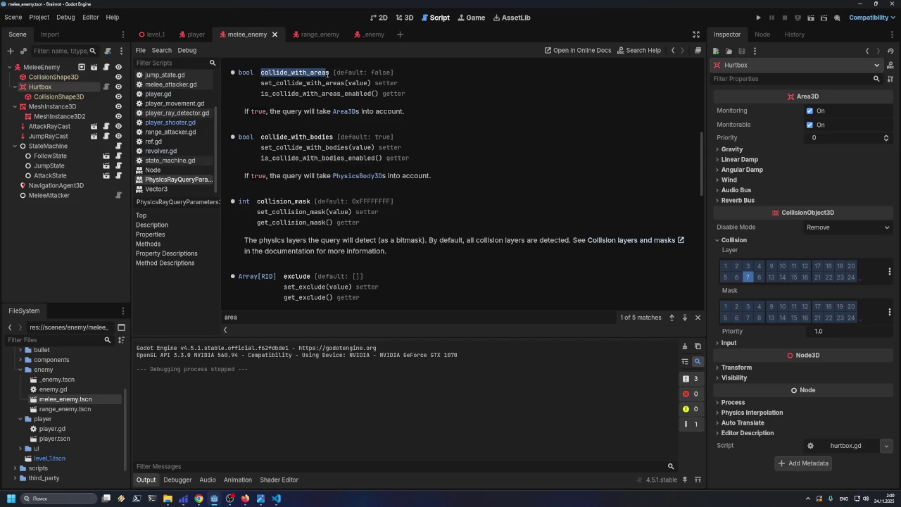
click(176, 123)
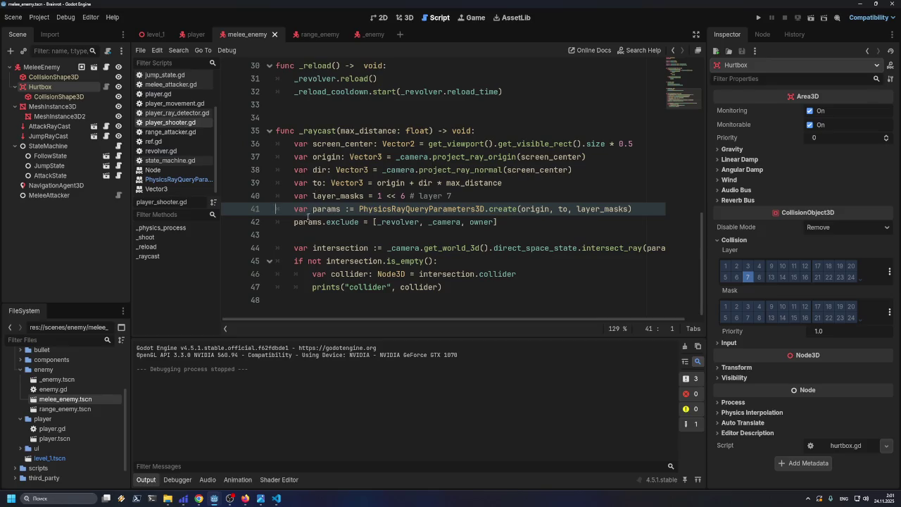
Run the game, fire two shots at the enemy, then stop the test run
key(F5)
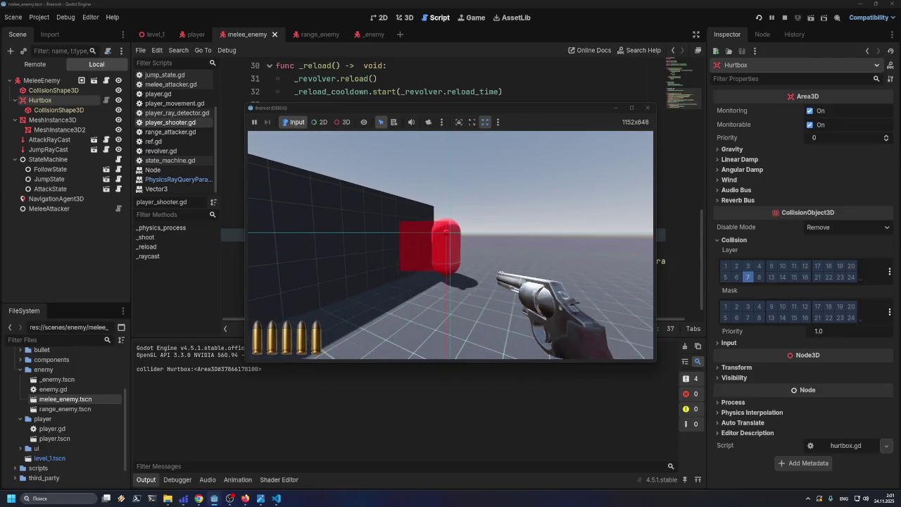
click(451, 246)
click(450, 246)
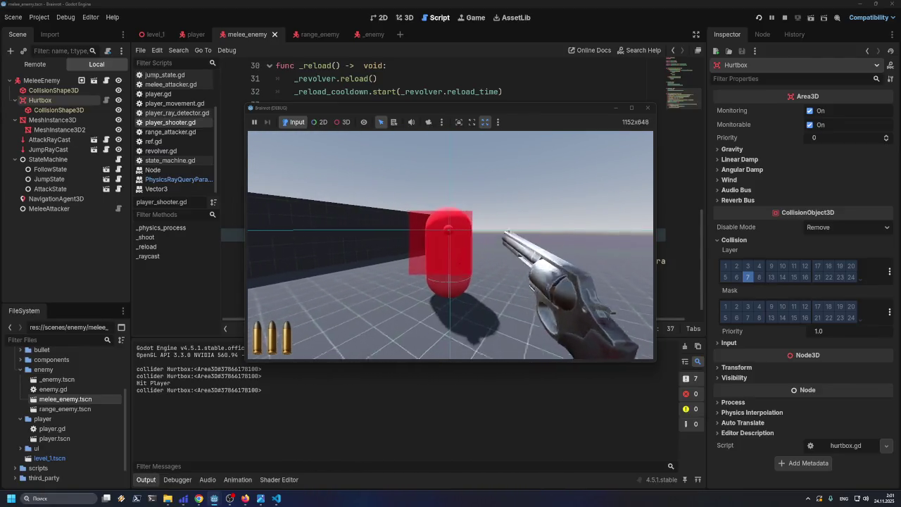
key(F8)
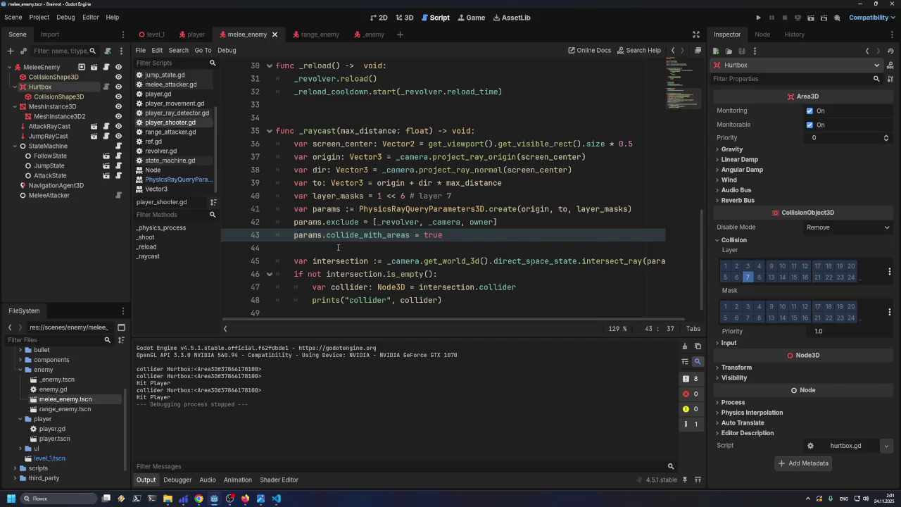
Add params.collide_with_areas = true to _raycast and switch to the _enemy scene
scroll(338, 247, down, 1)
click(385, 306)
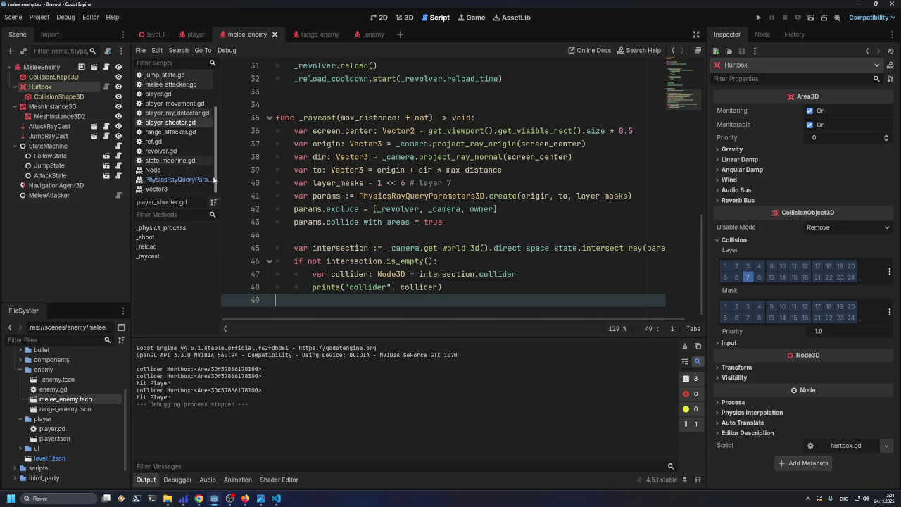
drag(219, 183, 221, 183)
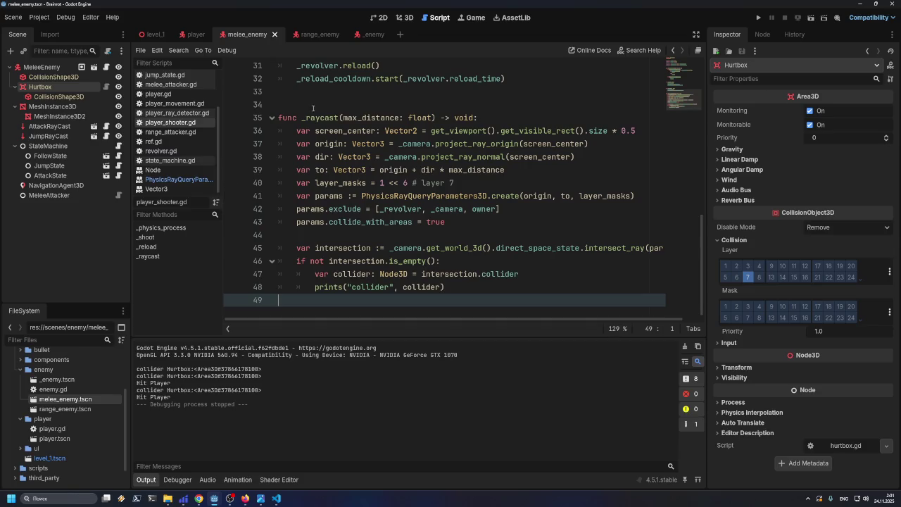
click(361, 35)
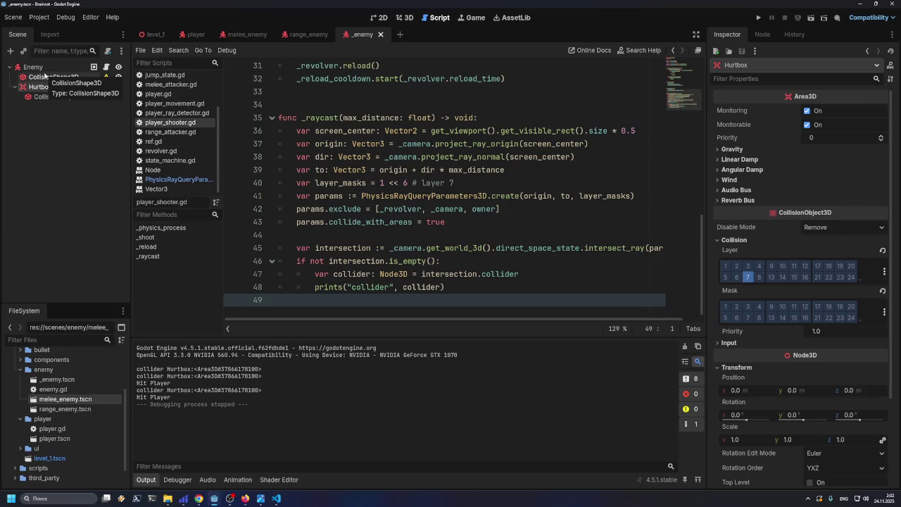
In range_enemy, open the Hurtbox node's hurtbox.gd to view its hit(damage) function
click(303, 36)
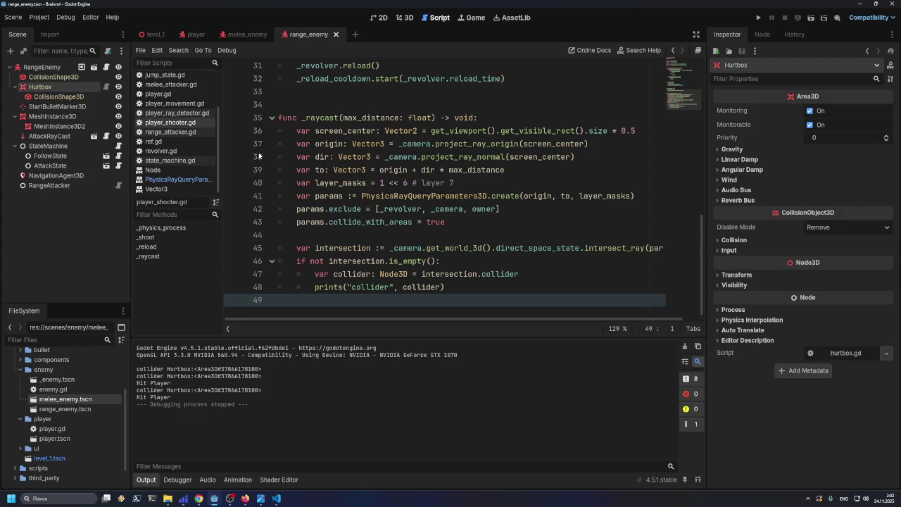
click(106, 87)
click(451, 131)
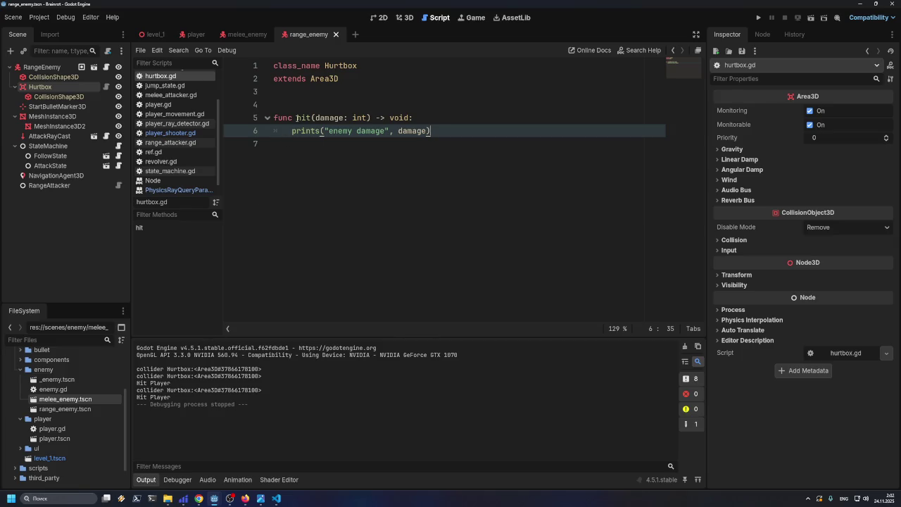
Below the collider assignment in player_shooter.gd, add 'if collider is Hurtbox:'
click(194, 135)
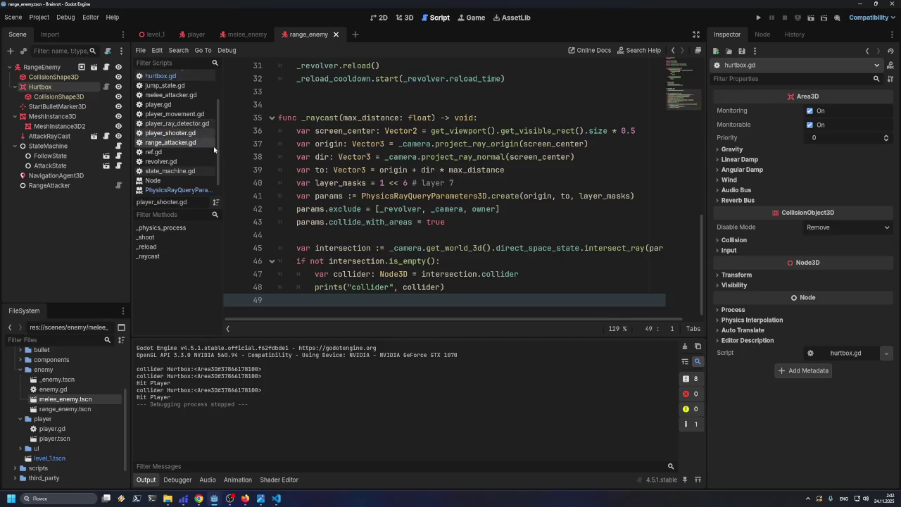
click(372, 277)
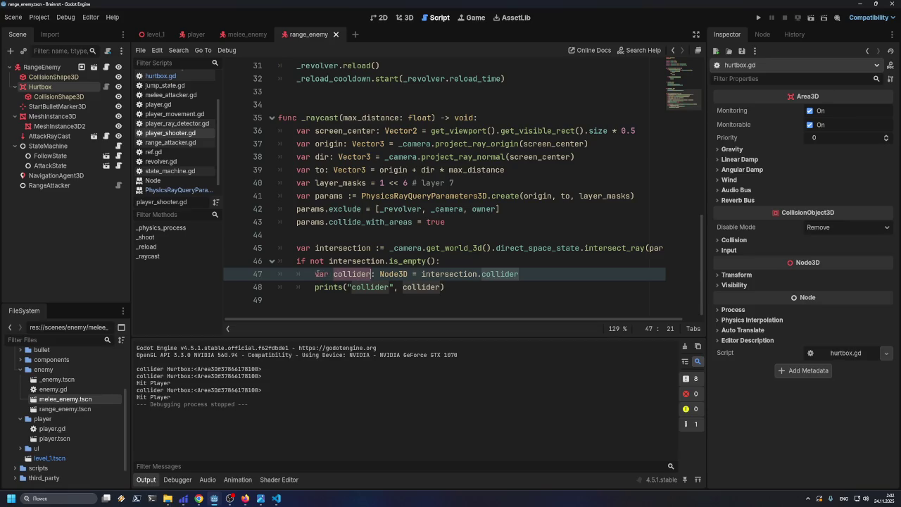
click(315, 287)
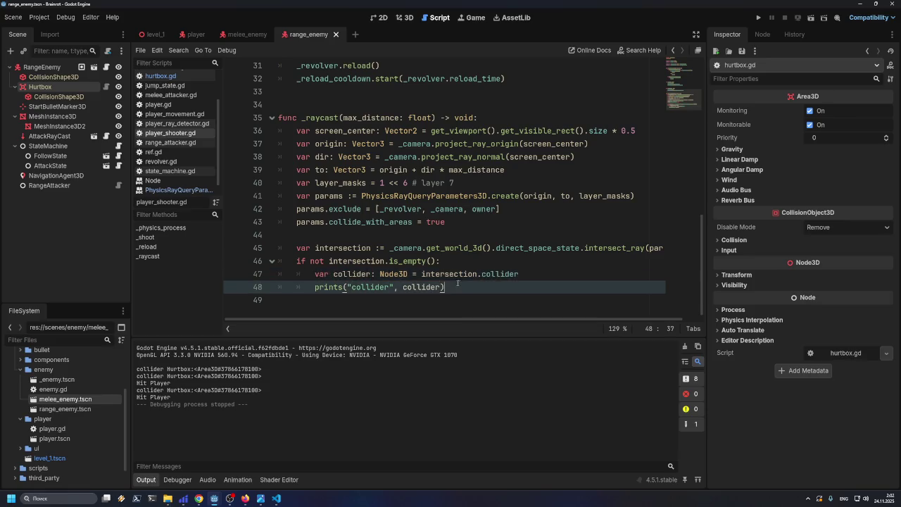
click(539, 277)
key(Return)
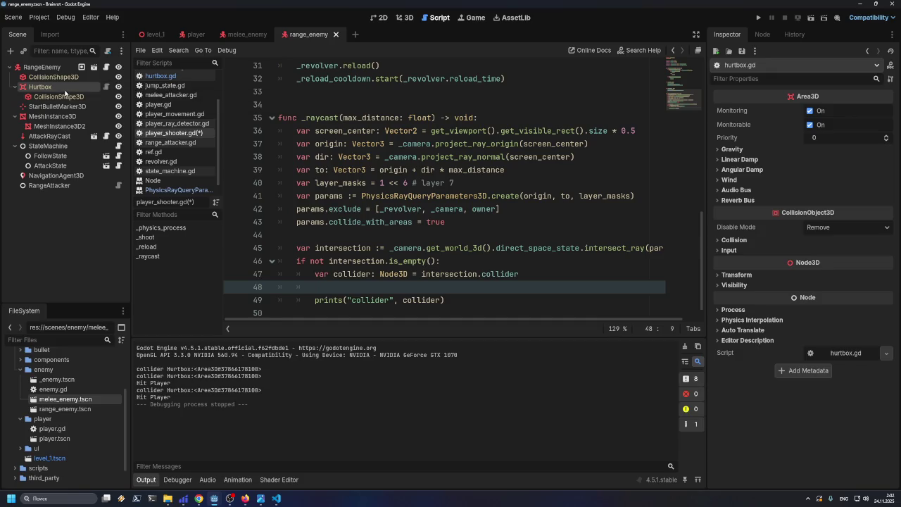
click(106, 86)
double_click(326, 65)
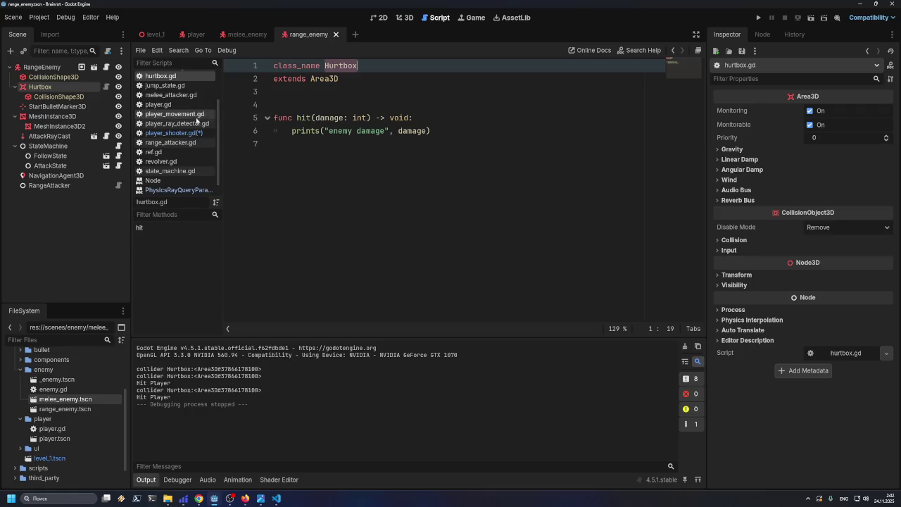
click(174, 133)
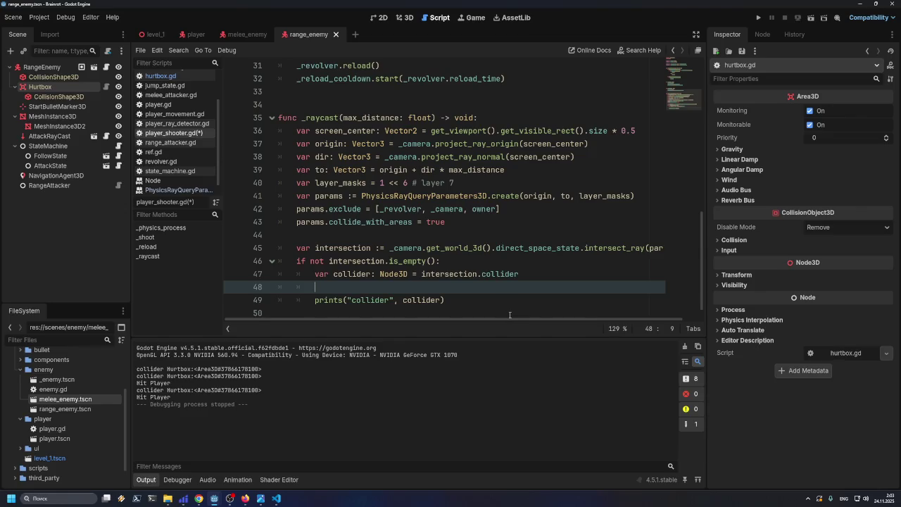
text(if )
text(coll])
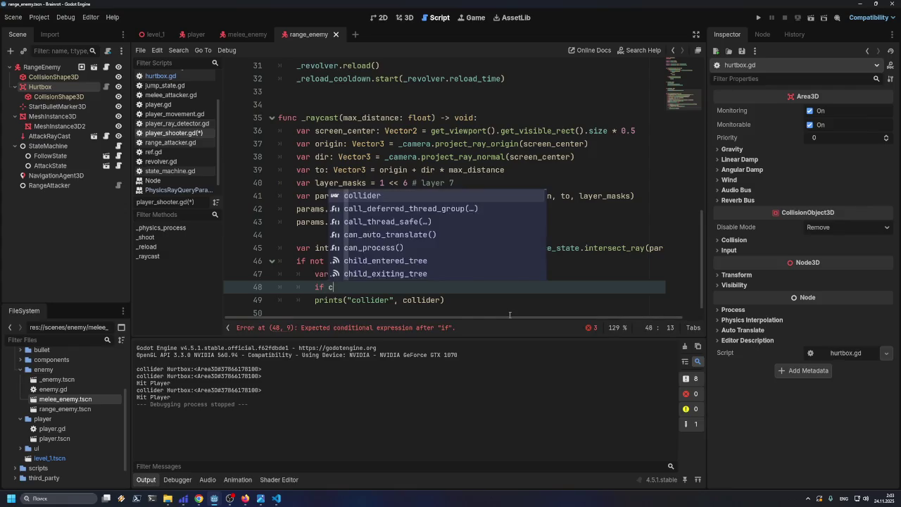
key(Return)
key(BackSpace)
key(BackSpace)
key(BackSpace)
text(ider s)
text(is Hurtbox)
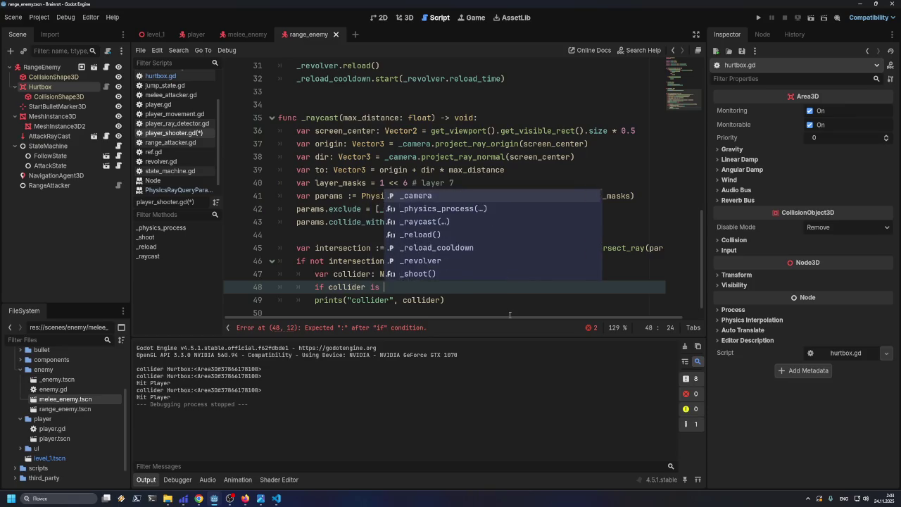
text(LL)
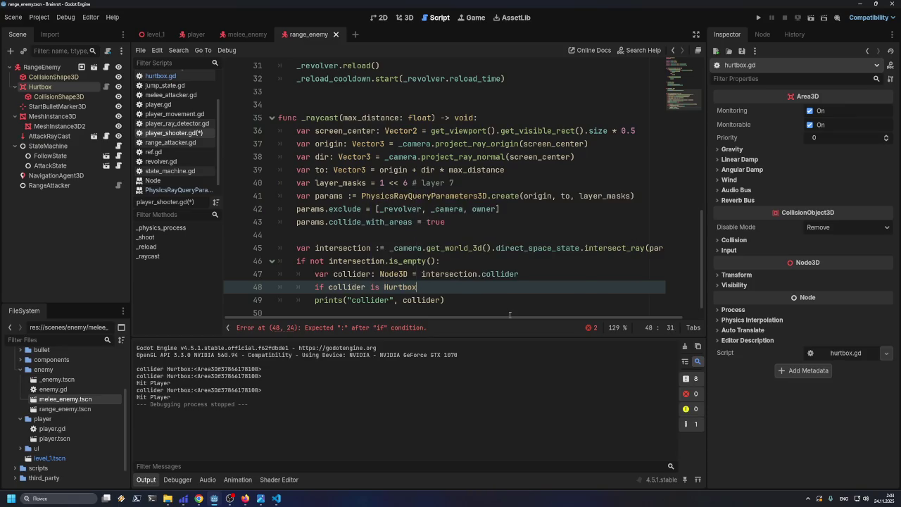
key(BackSpace)
key(BackSpace)
text(:)
Indent the prints line under the check and add '(collider as Hurtbox).hit(1)'
click(333, 274)
click(316, 300)
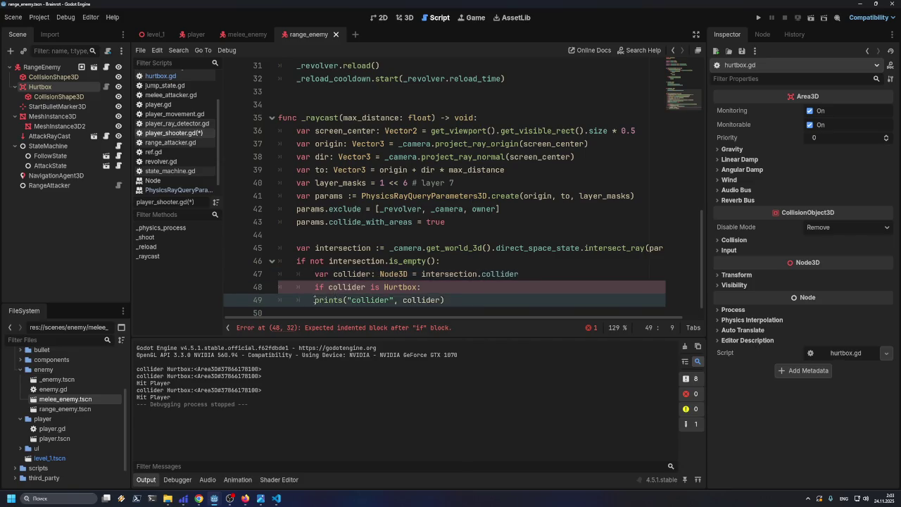
key(Tab)
click(482, 303)
click(468, 308)
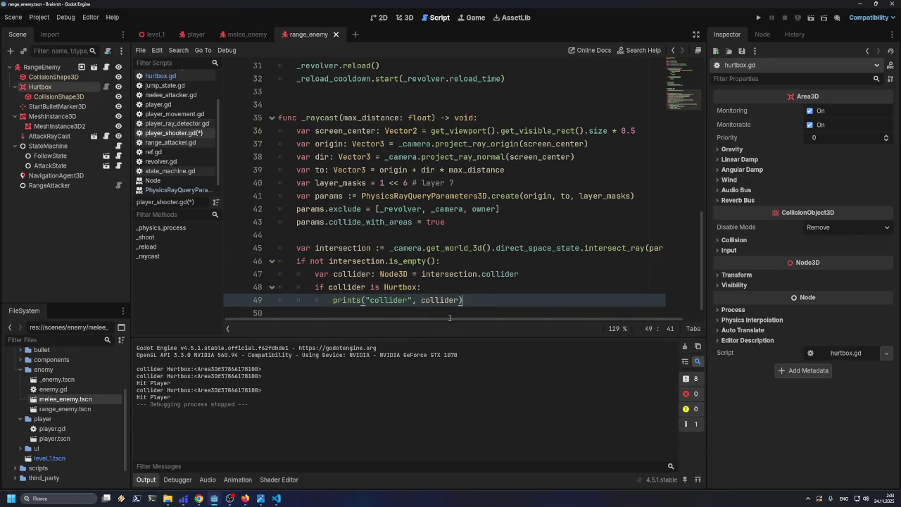
key(Return)
text((collider )
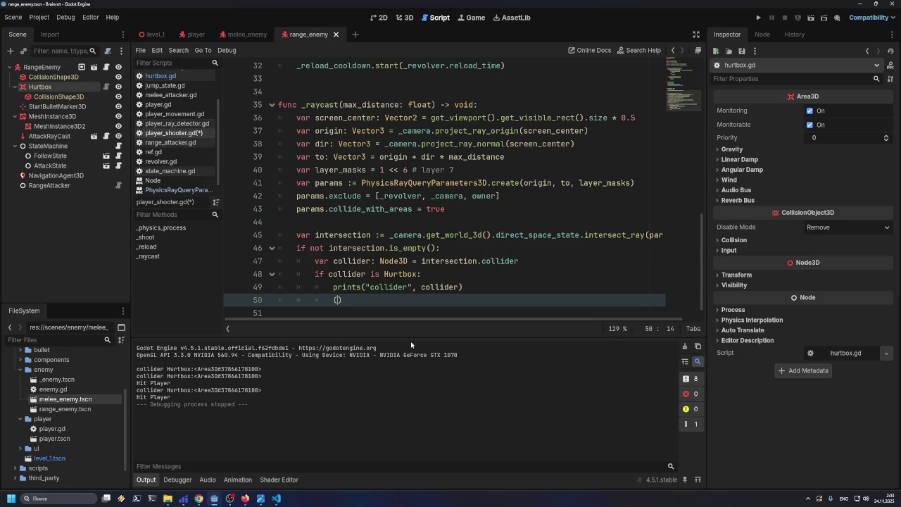
text(as )
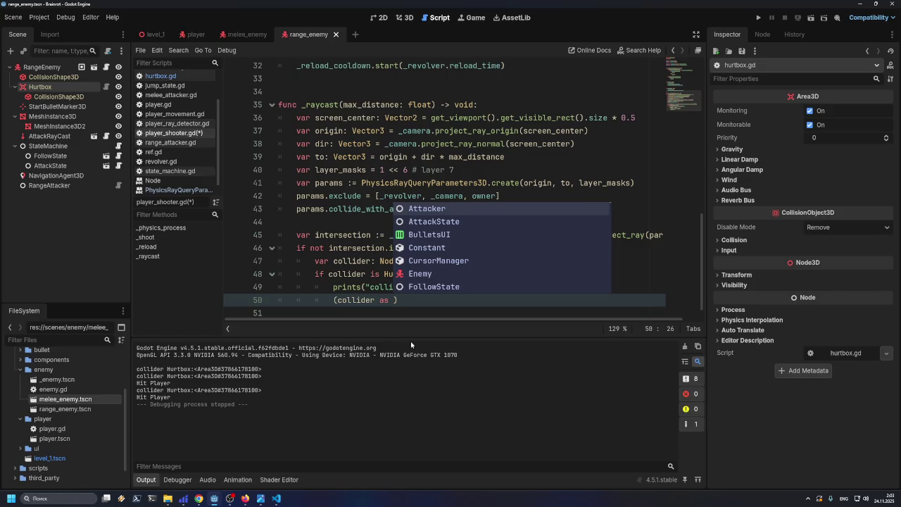
text(Hurt)
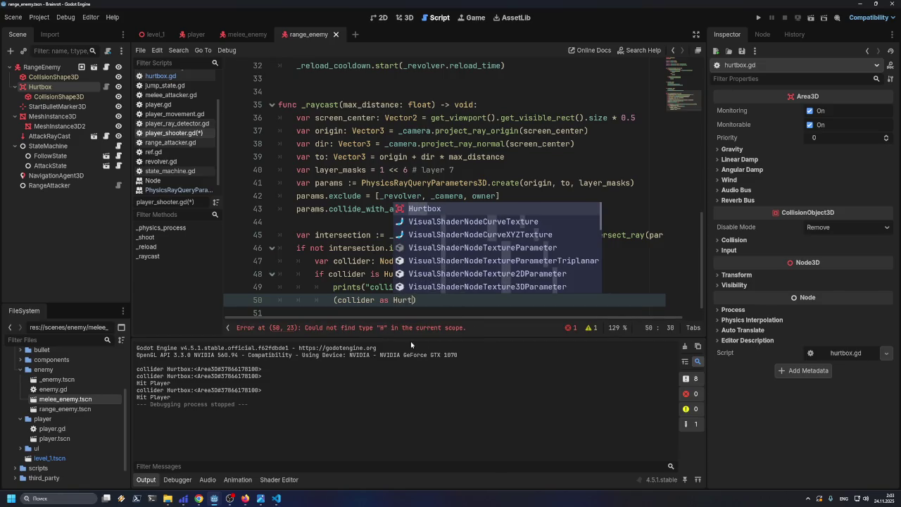
key(Return)
key(Right)
text(.hit()
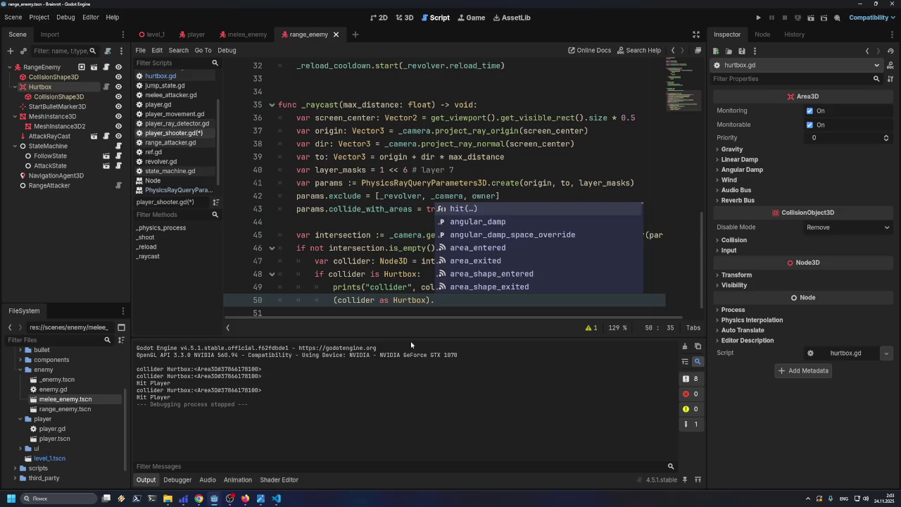
text(1)
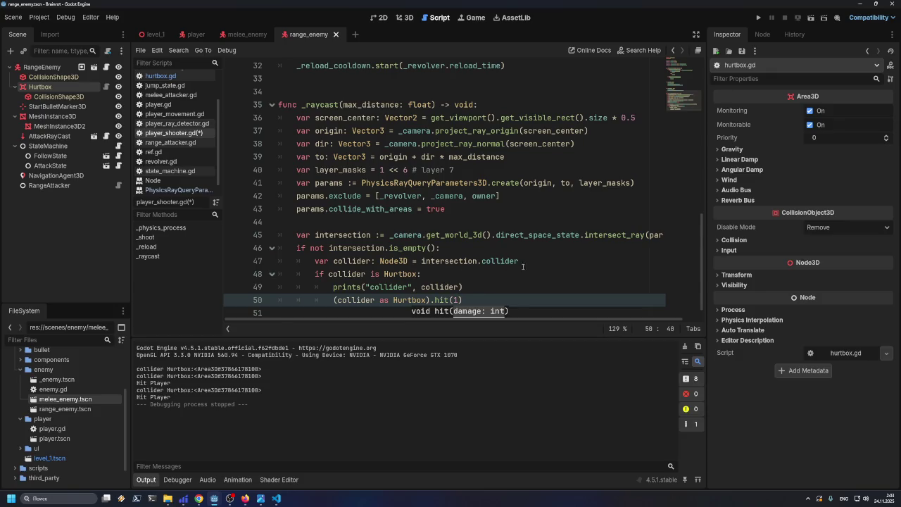
scroll(520, 266, up, 10)
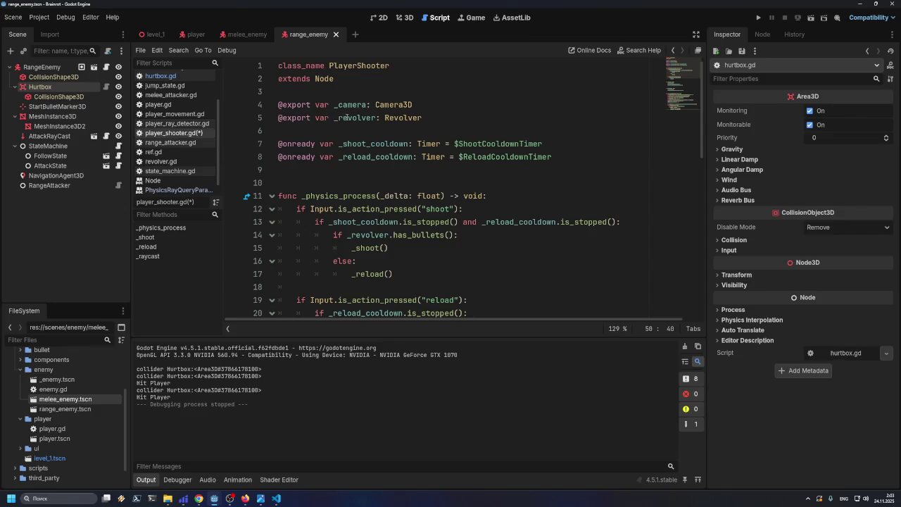
Open revolver.gd from the _revolver variable's Revolver type
double_click(347, 117)
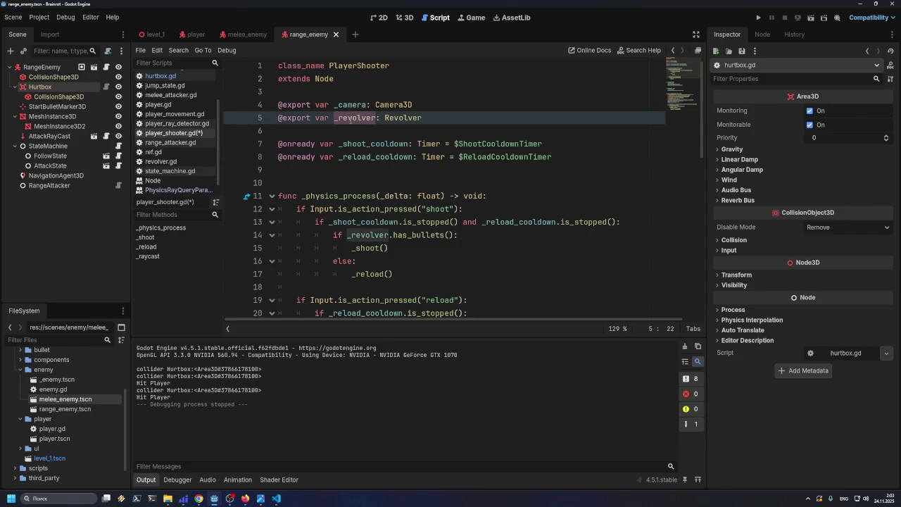
click(349, 118)
double_click(350, 118)
click(394, 118)
ctrl+click(394, 119)
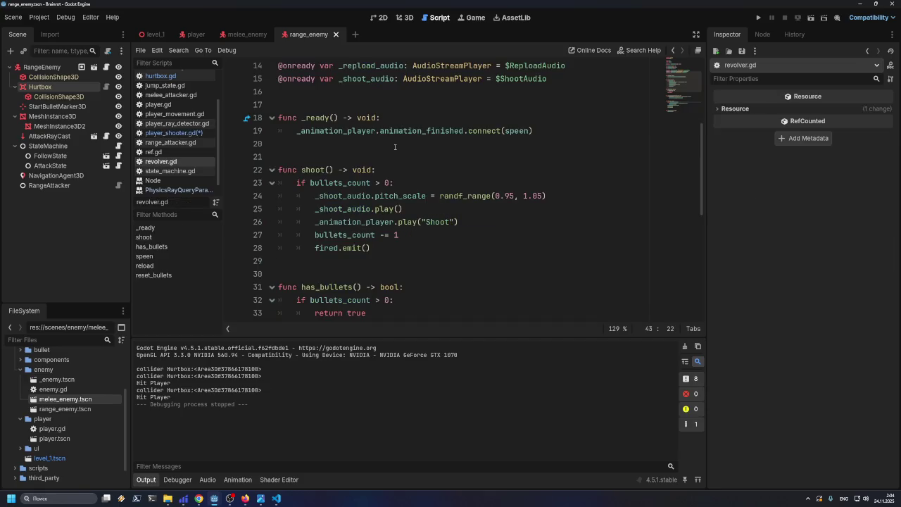
scroll(391, 156, up, 3)
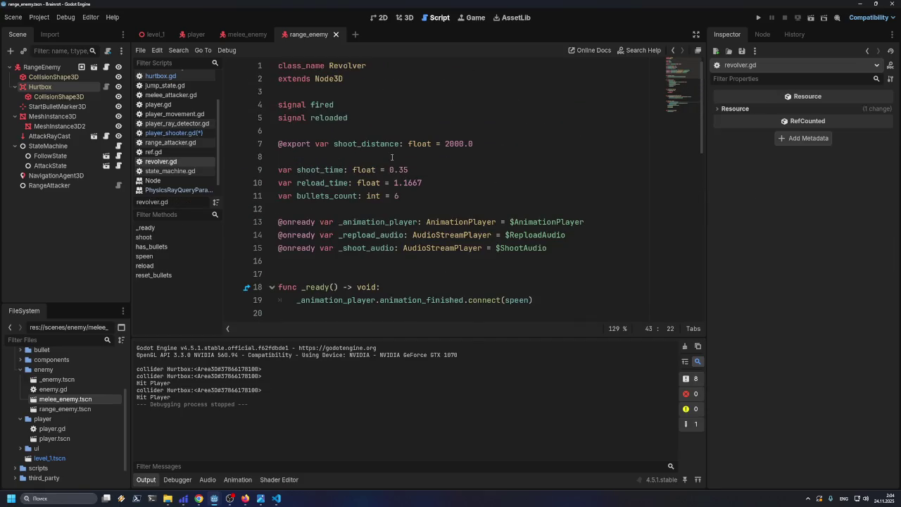
Add 'var damage: int = 1' below bullets_count, save, and return to player_shooter.gd
click(424, 199)
key(Return)
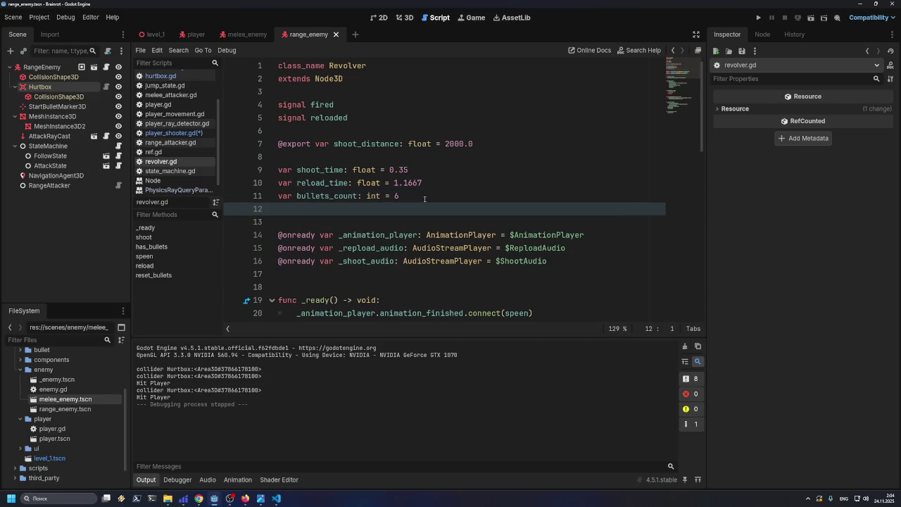
text(var )
text(dama)
text(ge: int = 1)
key(ctrl+s)
double_click(303, 213)
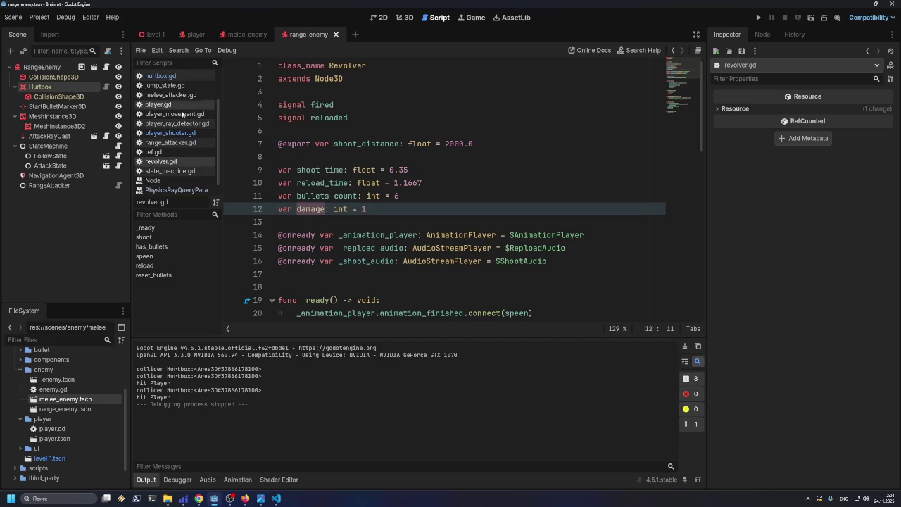
click(170, 133)
scroll(449, 257, down, 10)
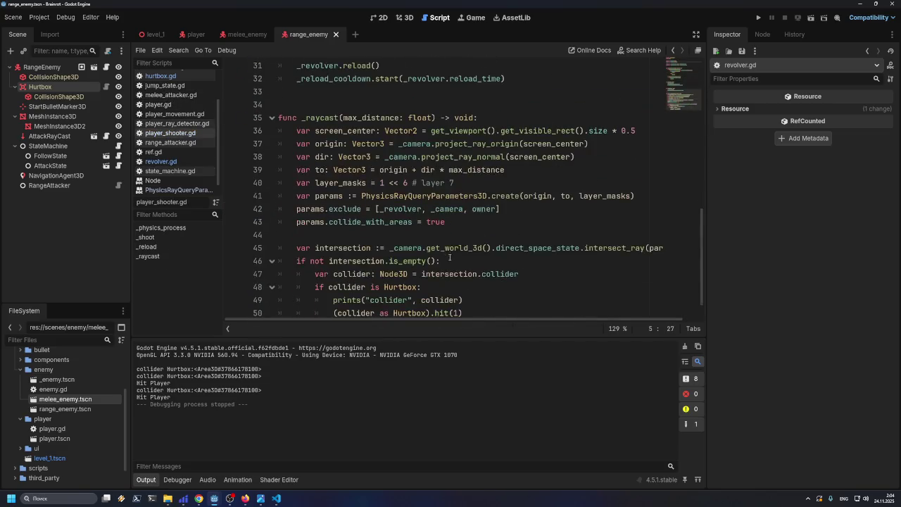
Change hit(1) to hit(_revolver.damage) and save player_shooter.gd
scroll(449, 257, down, 2)
click(457, 286)
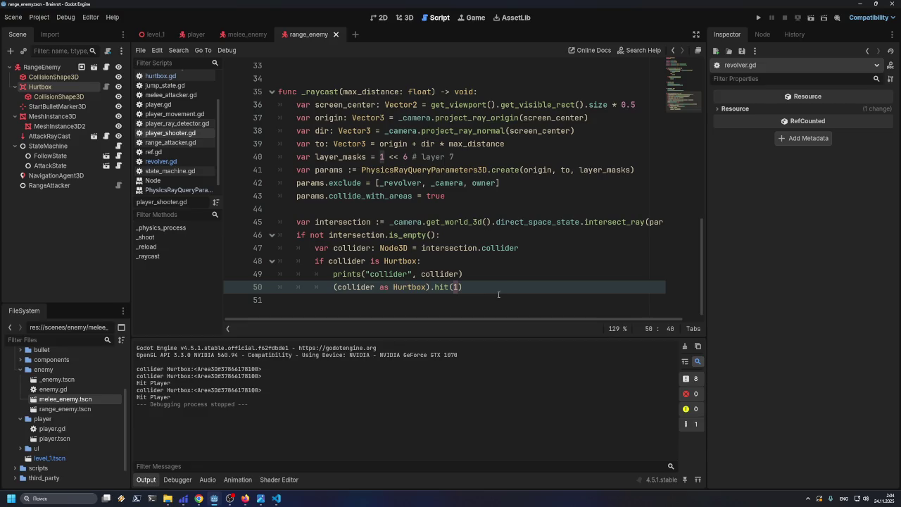
key(BackSpace)
text(_re)
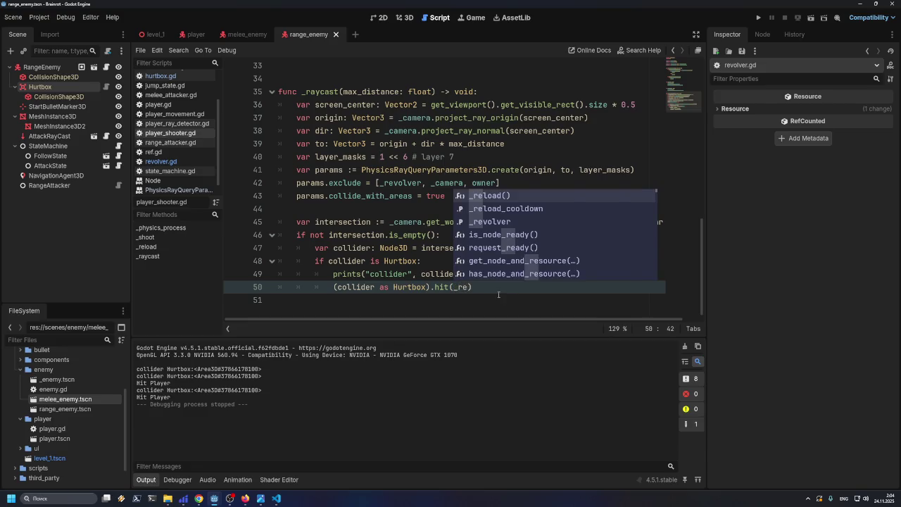
key(Down)
key(Down)
key(Return)
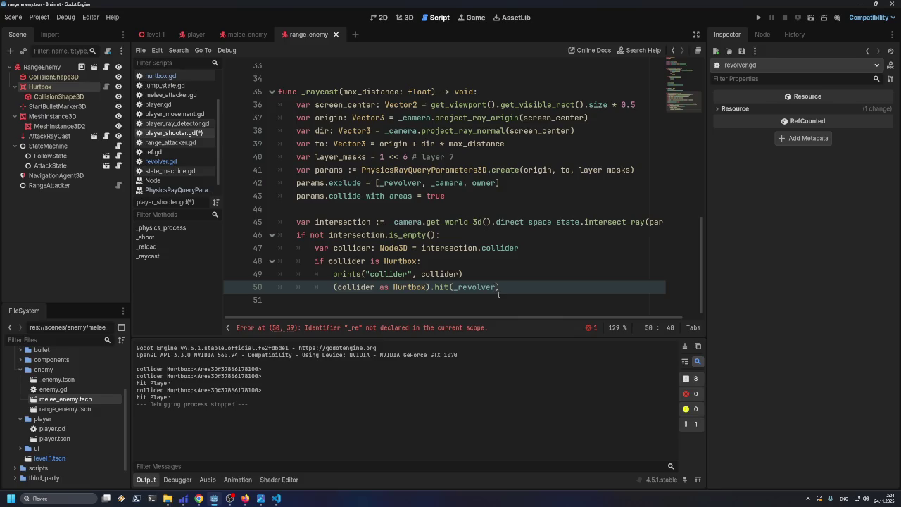
text(.)
text(da)
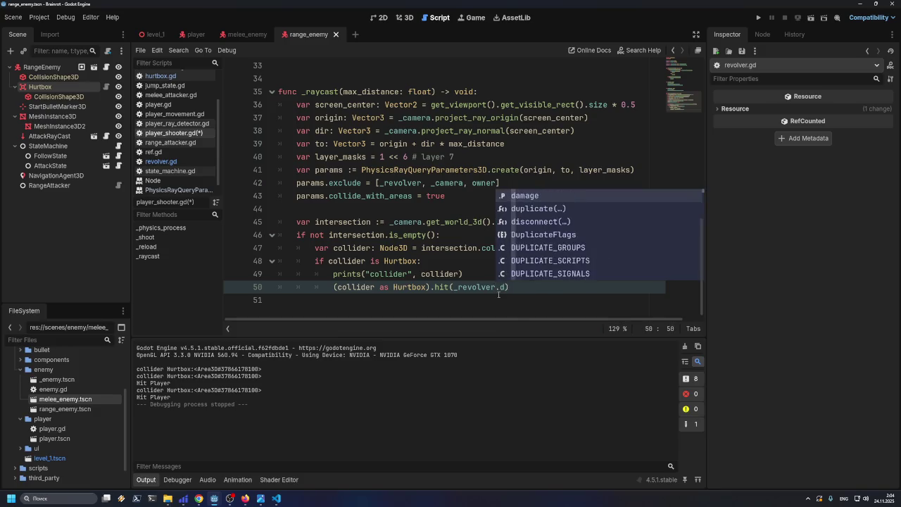
key(Return)
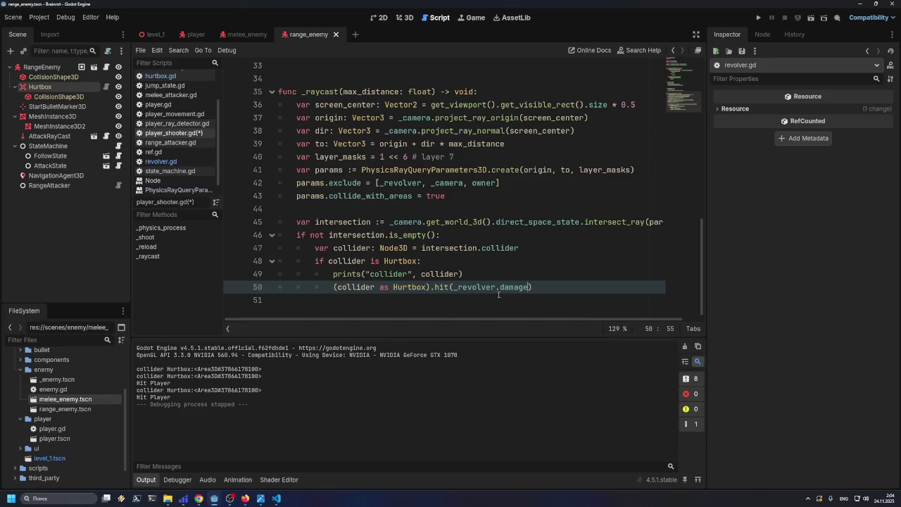
key(ctrl+s)
Delete the collider debug print line and start a test run
triple_click(434, 273)
key(BackSpace)
key(BackSpace)
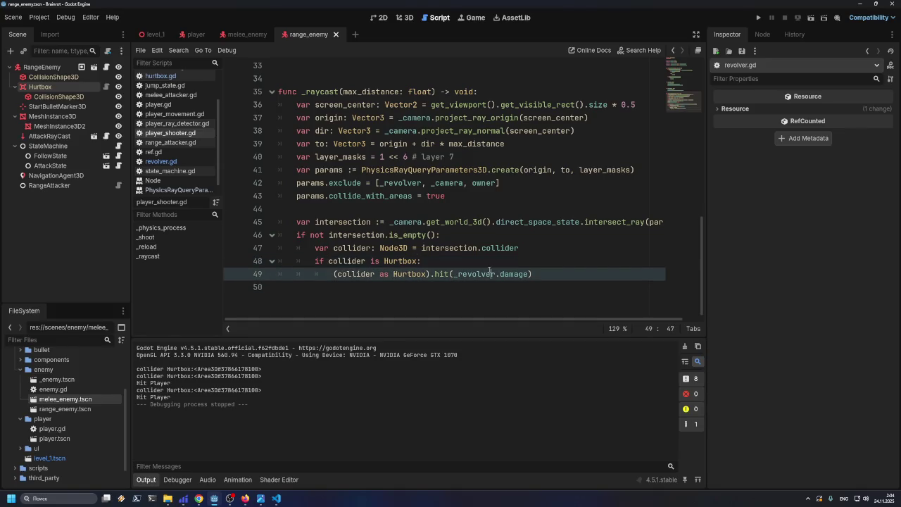
key(F5)
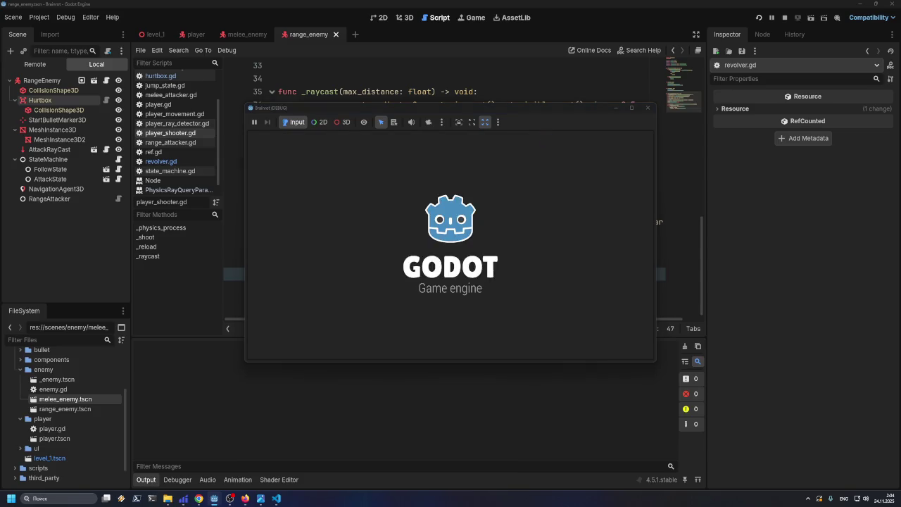
Fire four shots at the red enemy capsule, then stop the game
click(451, 246)
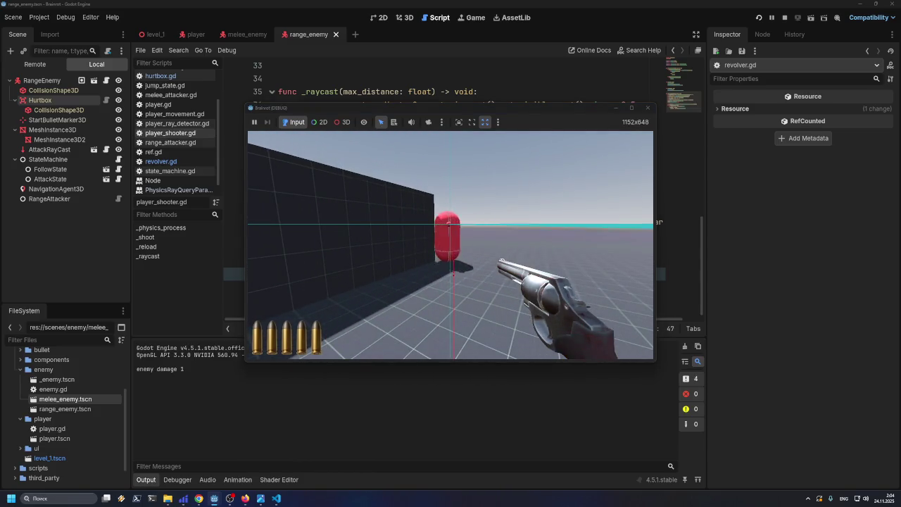
click(450, 246)
click(450, 245)
click(450, 246)
key(F8)
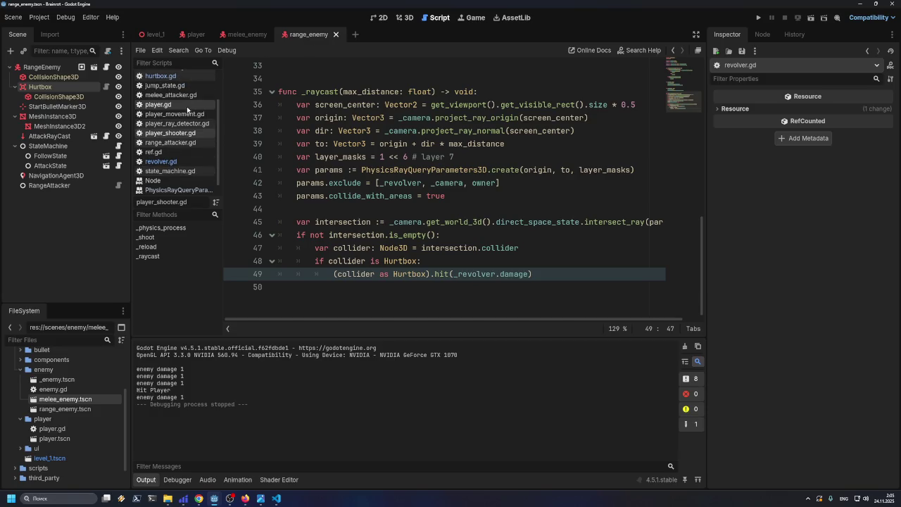
In the player scene, uncheck Debug > Visible Collision Shapes
click(194, 33)
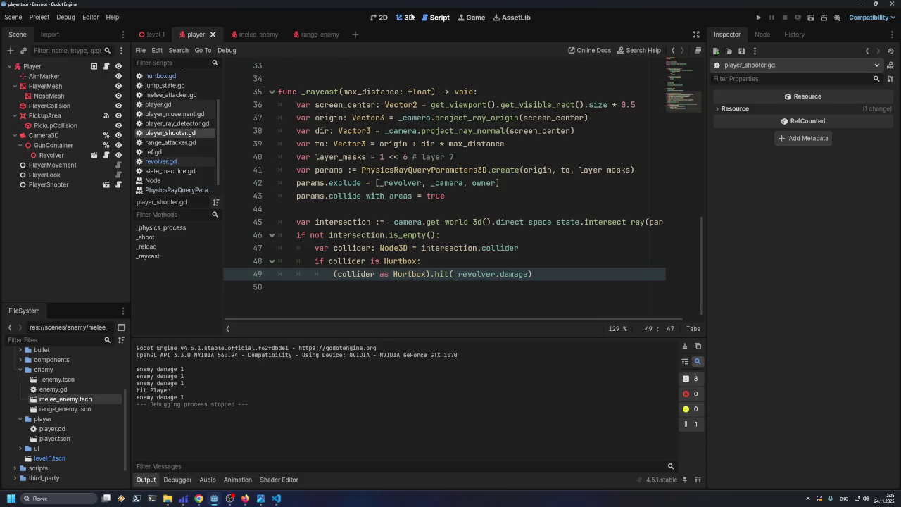
click(409, 17)
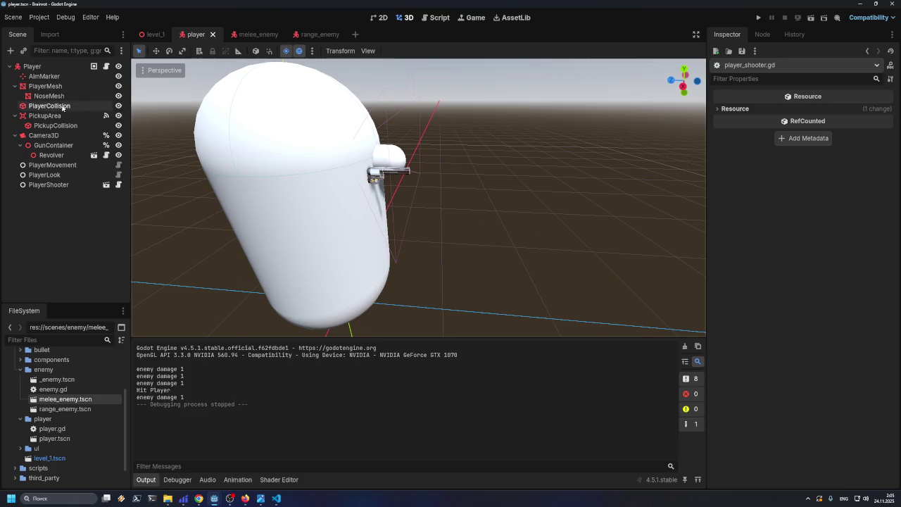
click(62, 106)
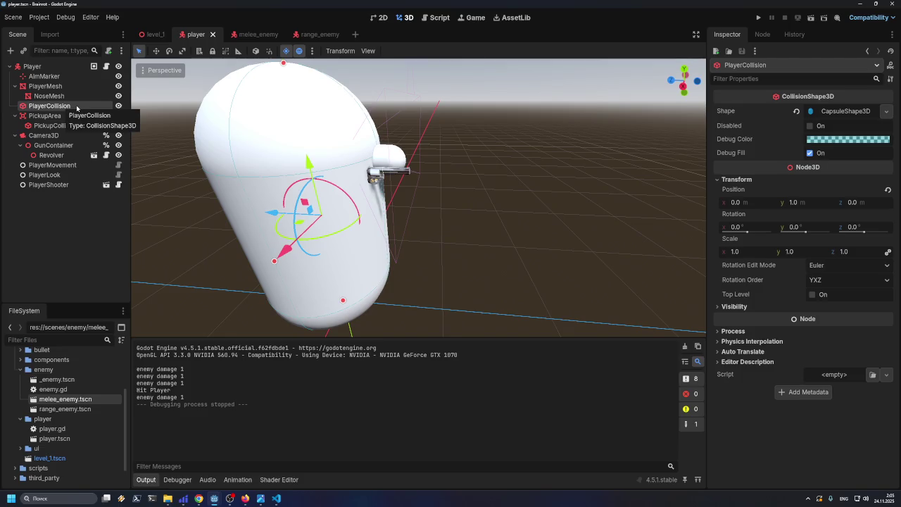
click(38, 17)
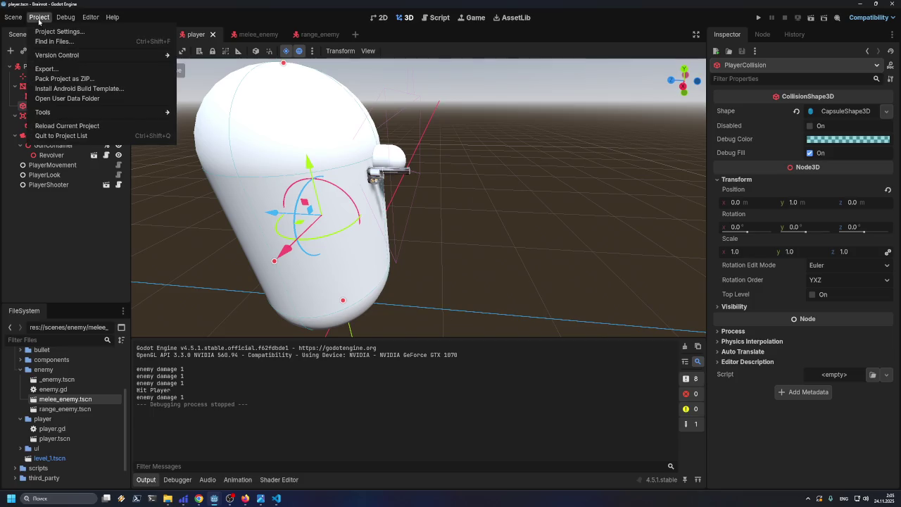
mouse_move(65, 17)
click(73, 55)
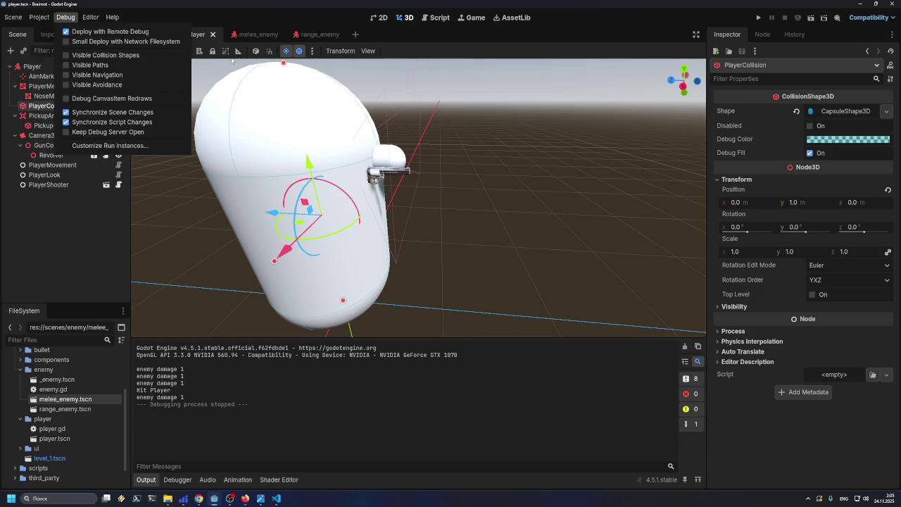
click(67, 190)
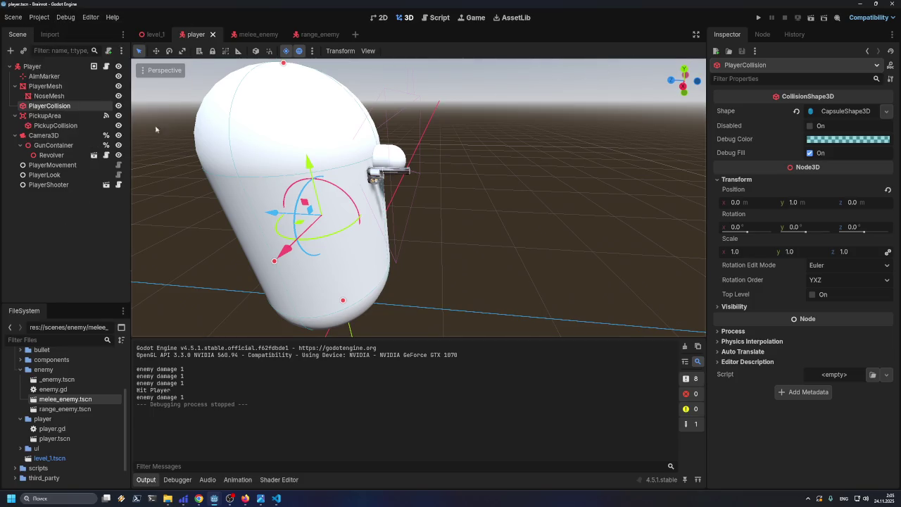
Open the melee_enemy Hurtbox node's hurtbox.gd script at its hit function
click(248, 34)
click(310, 36)
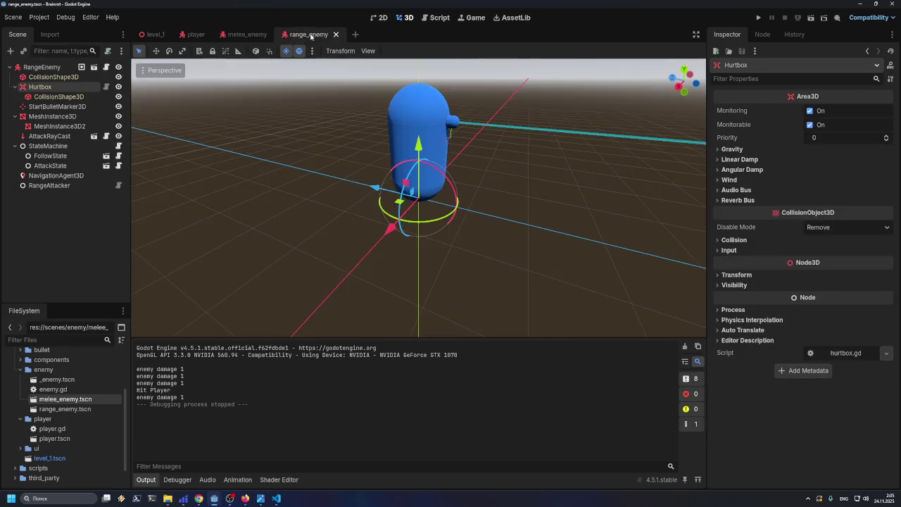
click(195, 34)
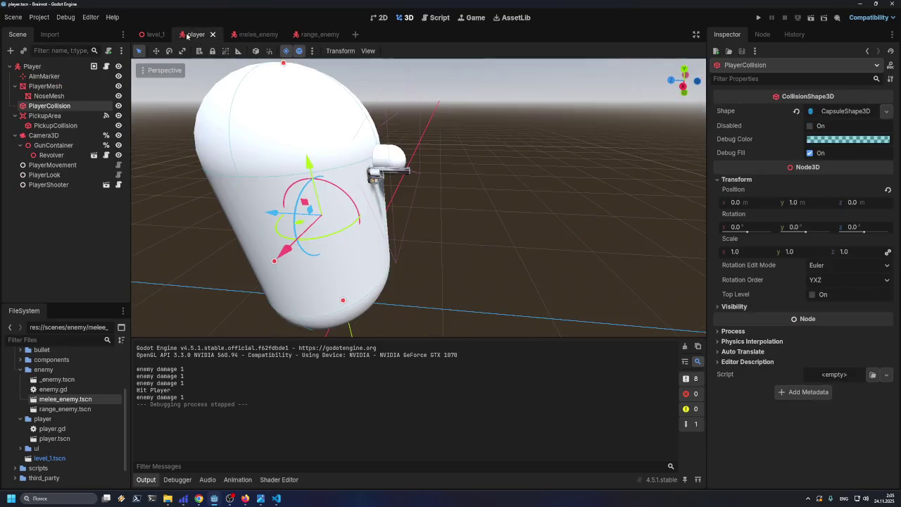
click(243, 38)
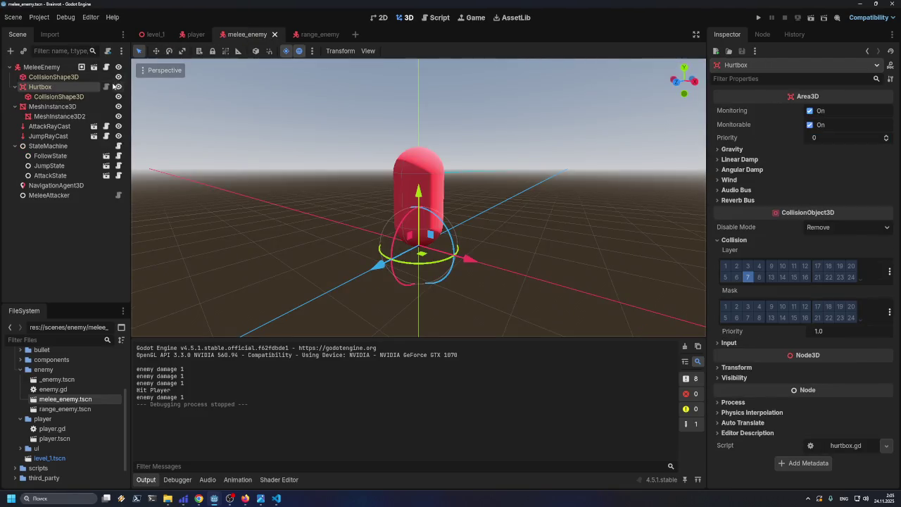
click(107, 86)
click(305, 131)
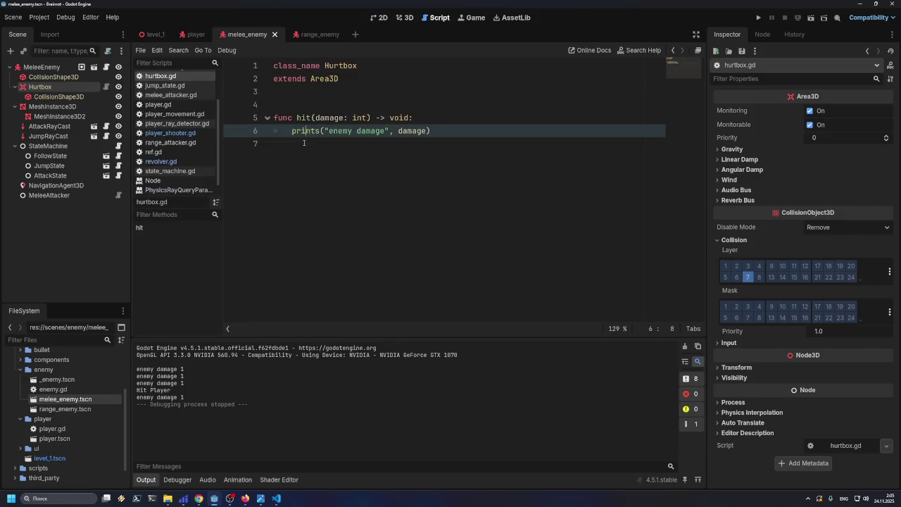
key(Down)
click(450, 129)
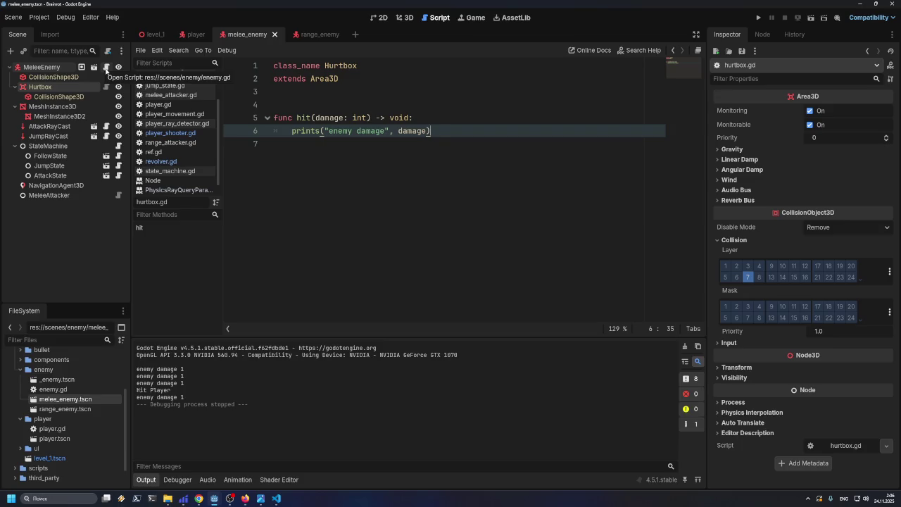
click(397, 153)
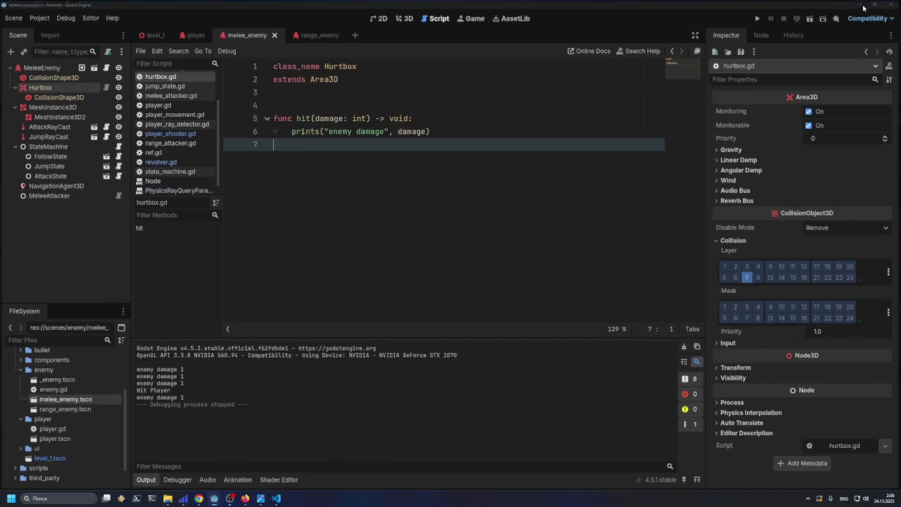
Launch Godot 4.5.1 from the desktop shortcut and open the Restor project for editing
click(864, 9)
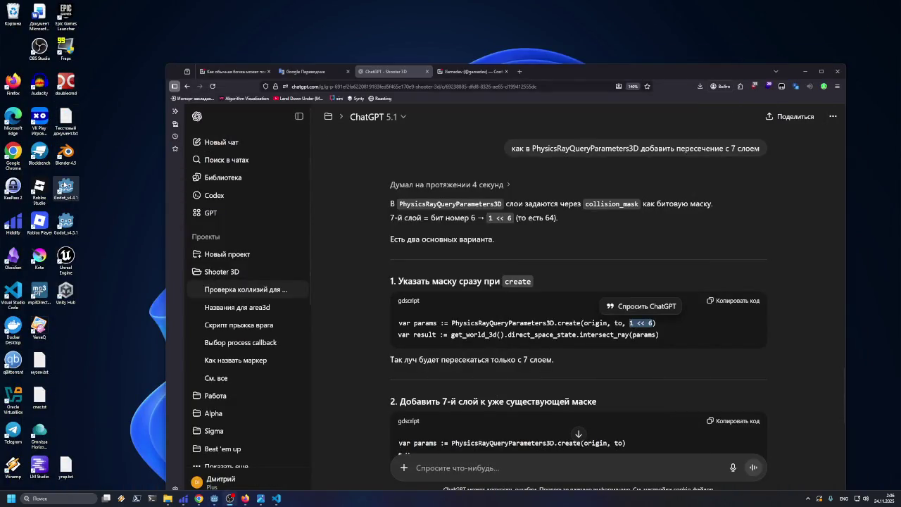
click(67, 225)
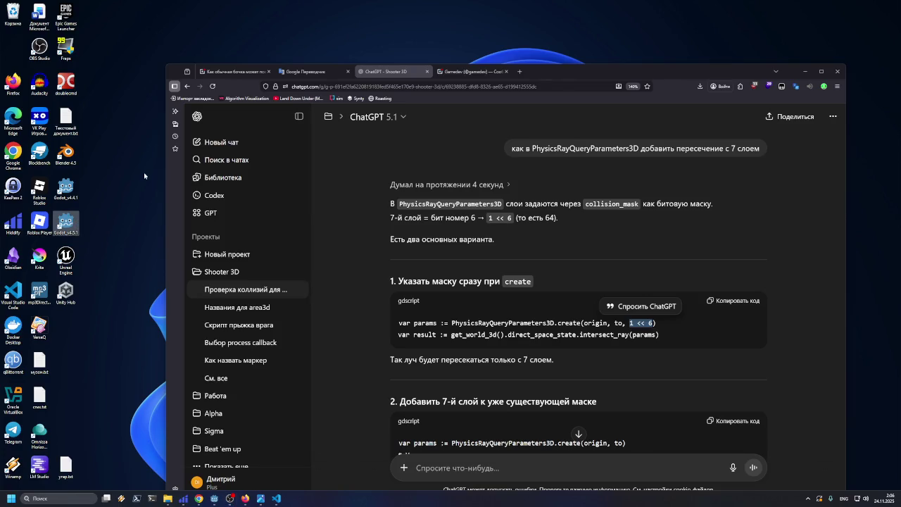
key(Return)
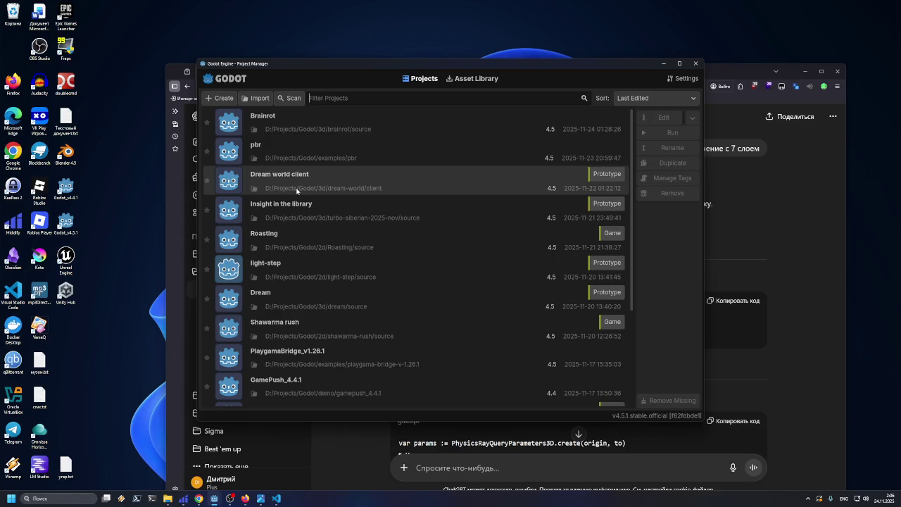
scroll(296, 190, down, 5)
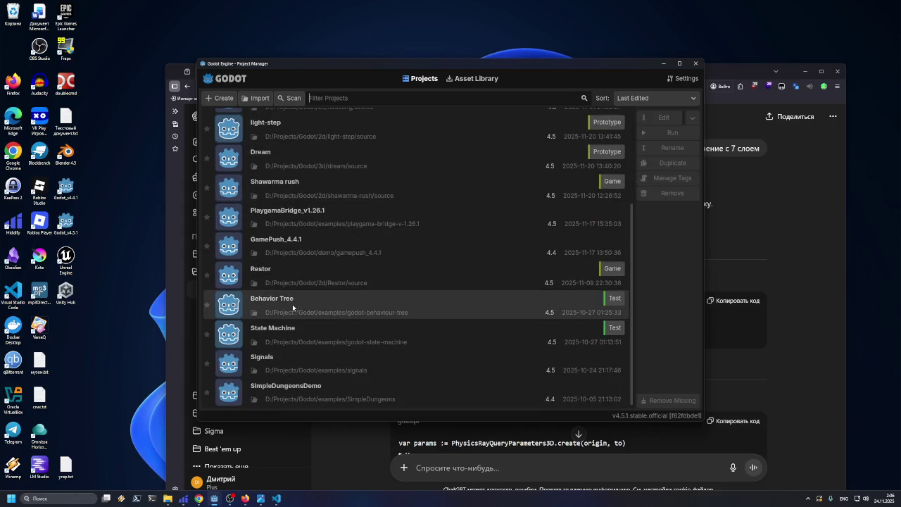
click(371, 248)
click(663, 117)
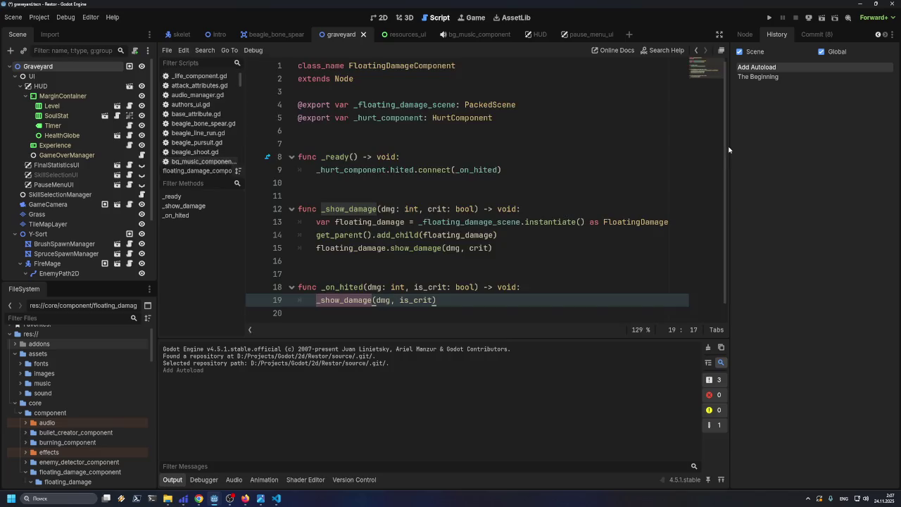
Drag the splitter right to widen the FloatingDamageComponent code area and narrow History
drag(728, 149, 791, 149)
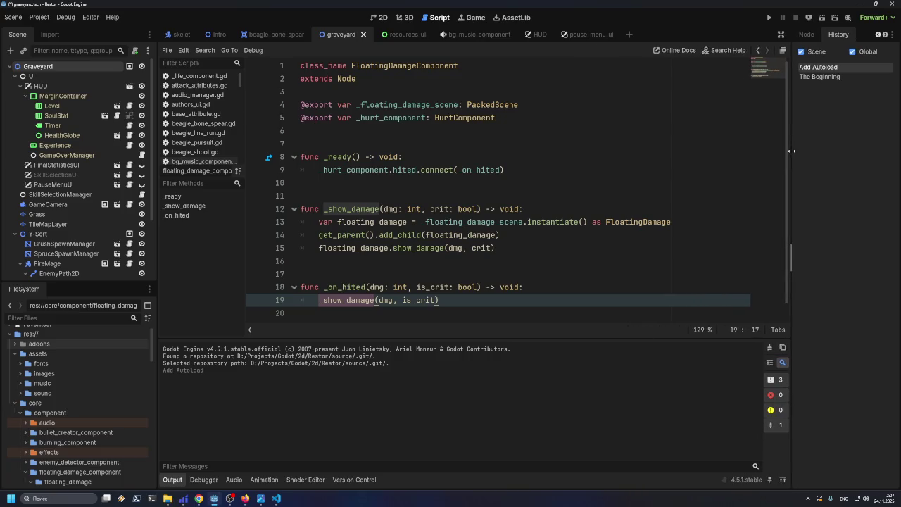
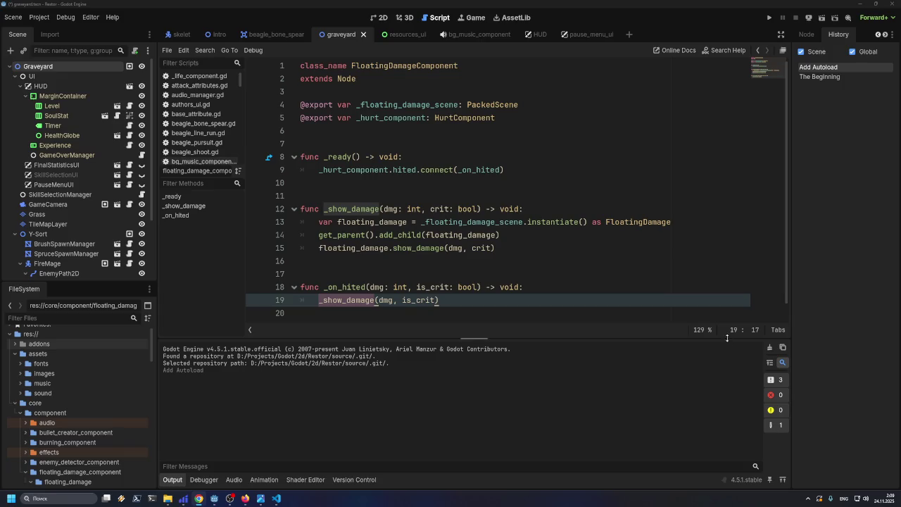
Step through lines 17–20 of floating_damage_component.gd and save the Graveyard scene with Ctrl+S
click(474, 274)
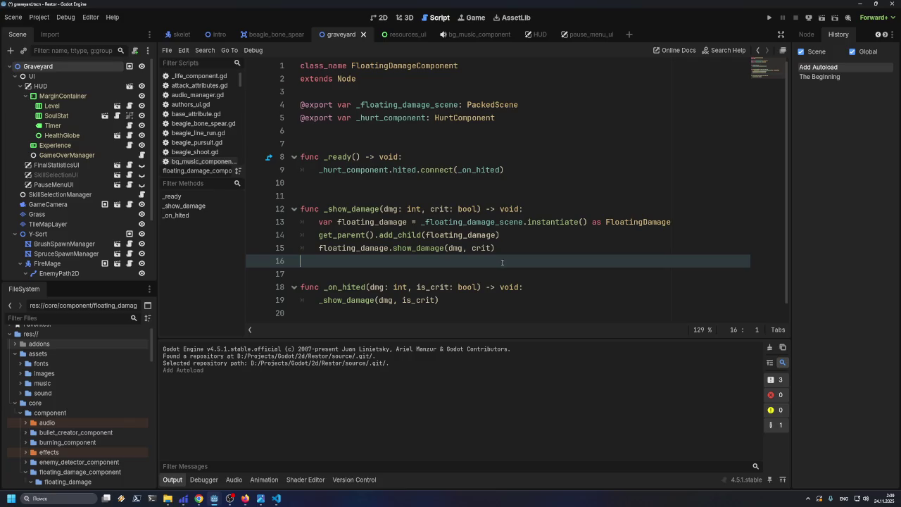
click(524, 287)
click(469, 298)
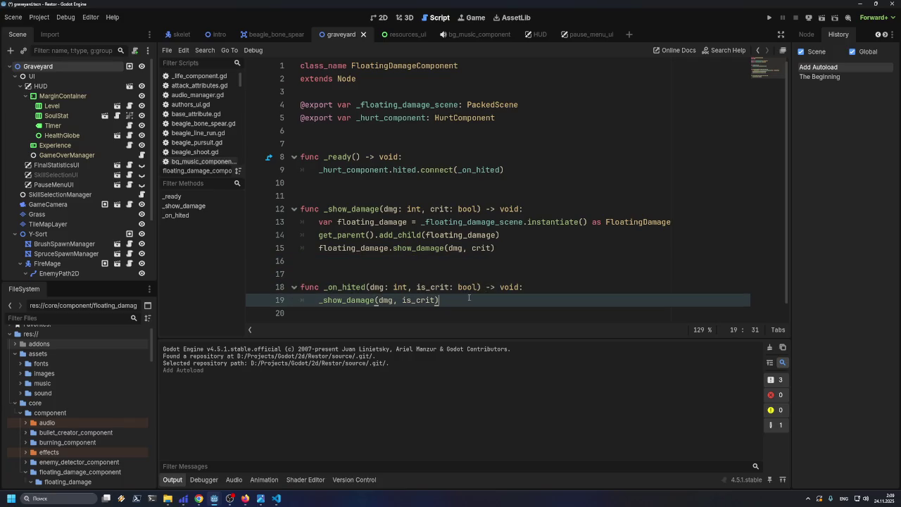
mouse_move(469, 295)
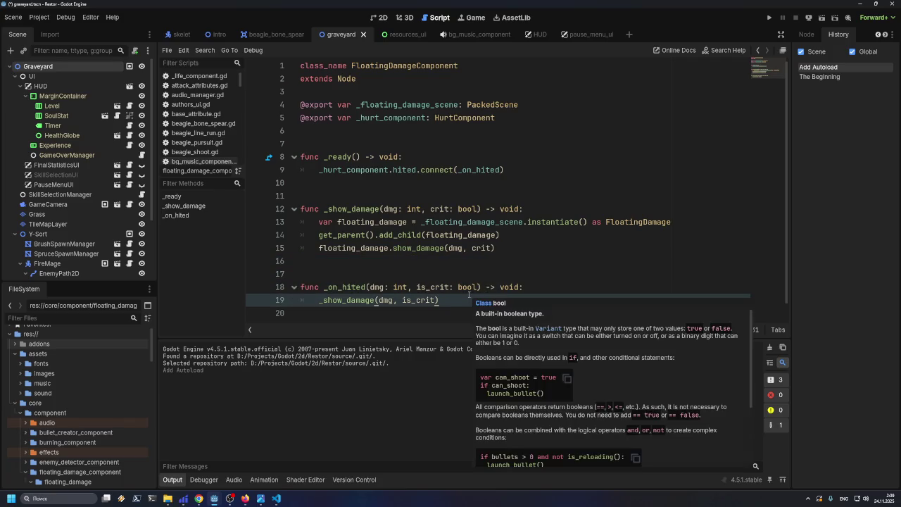
click(436, 312)
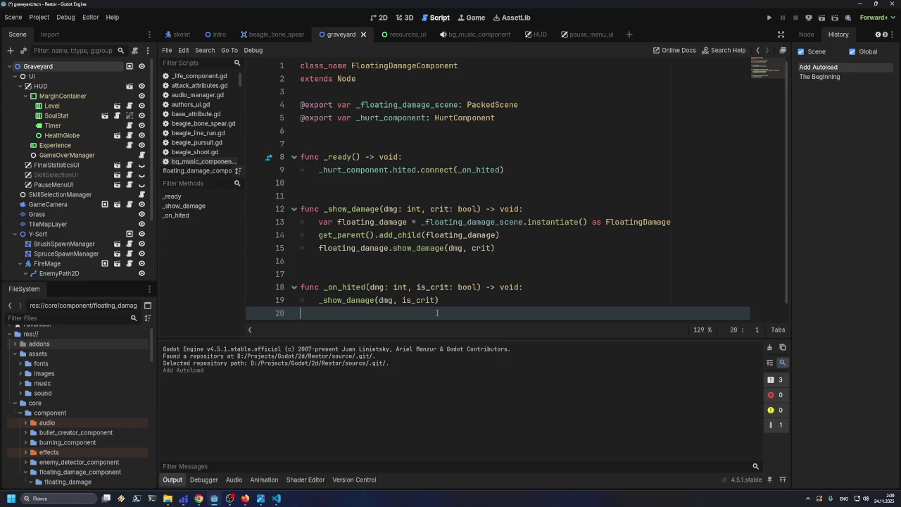
key(ctrl+s)
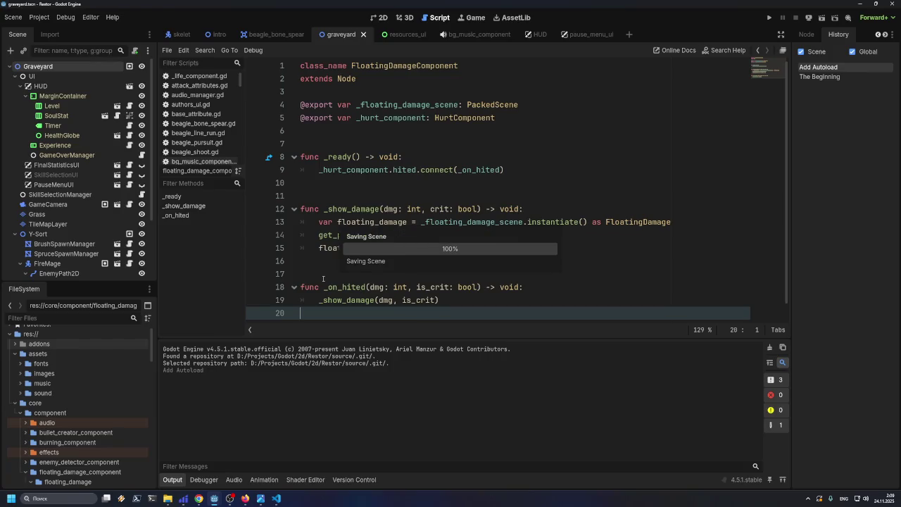
click(323, 279)
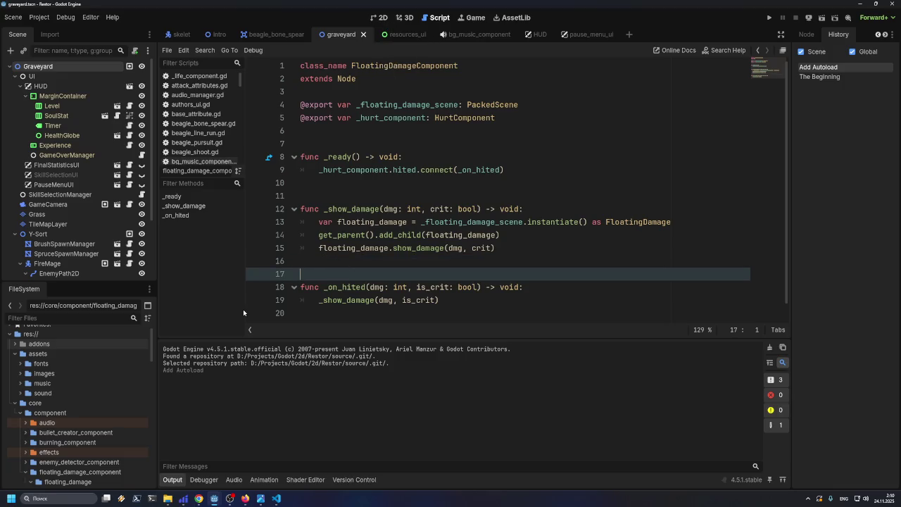
Move the cursor between empty lines 11 and 17 and the last line 20
click(333, 311)
click(338, 279)
click(332, 201)
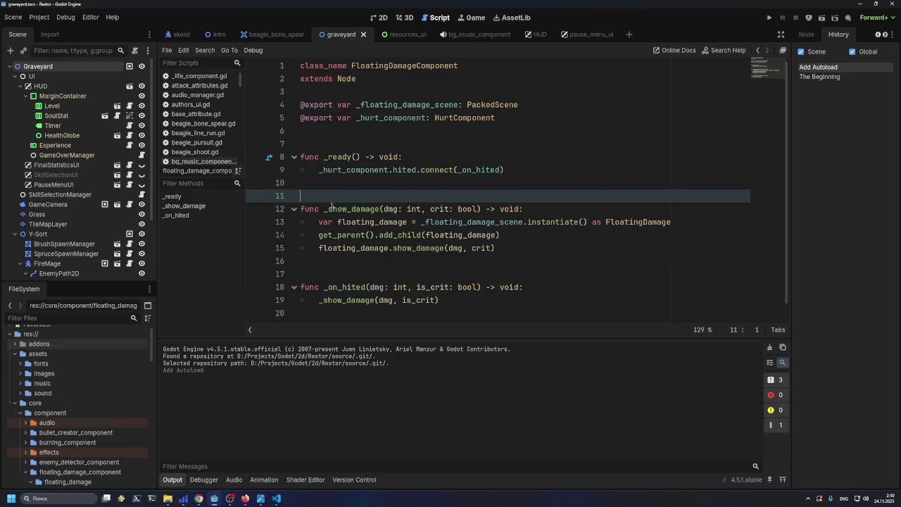
click(327, 275)
click(330, 310)
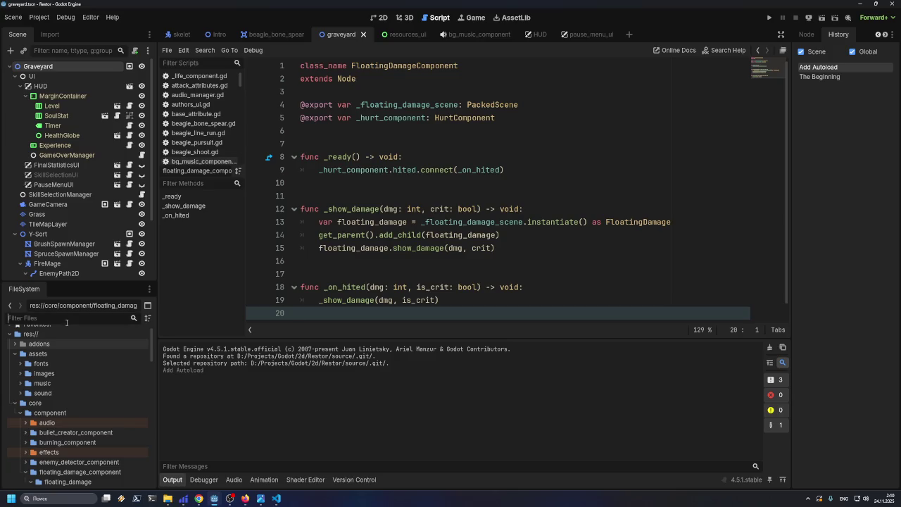
Filter the FileSystem for 'life', open life_component.gd, and select its LifeComponent code
text(life)
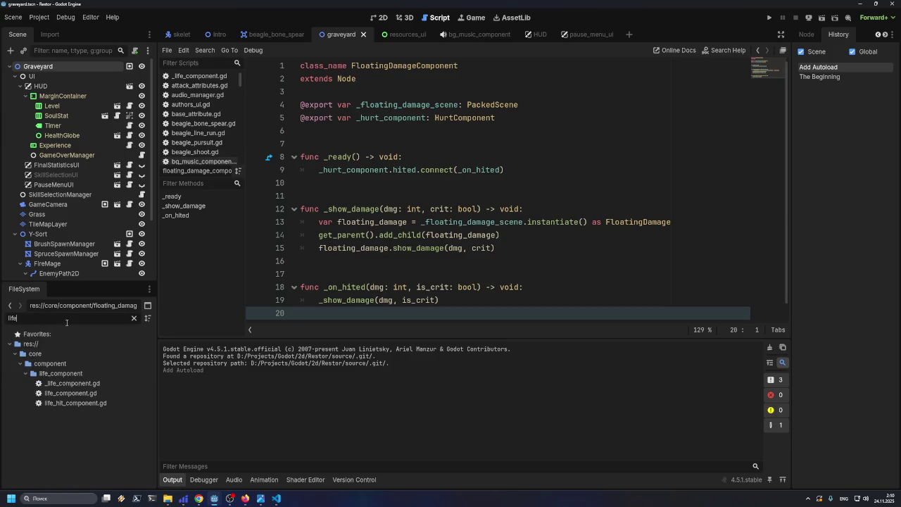
double_click(97, 383)
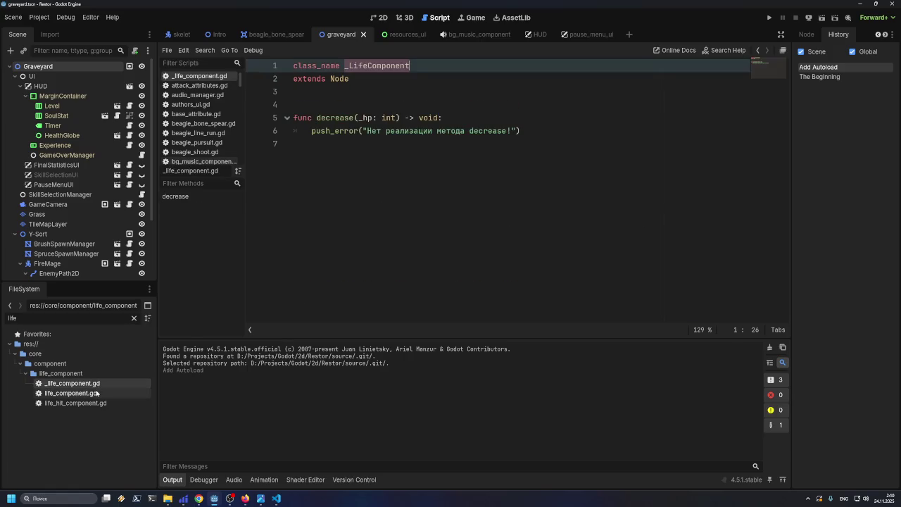
double_click(97, 392)
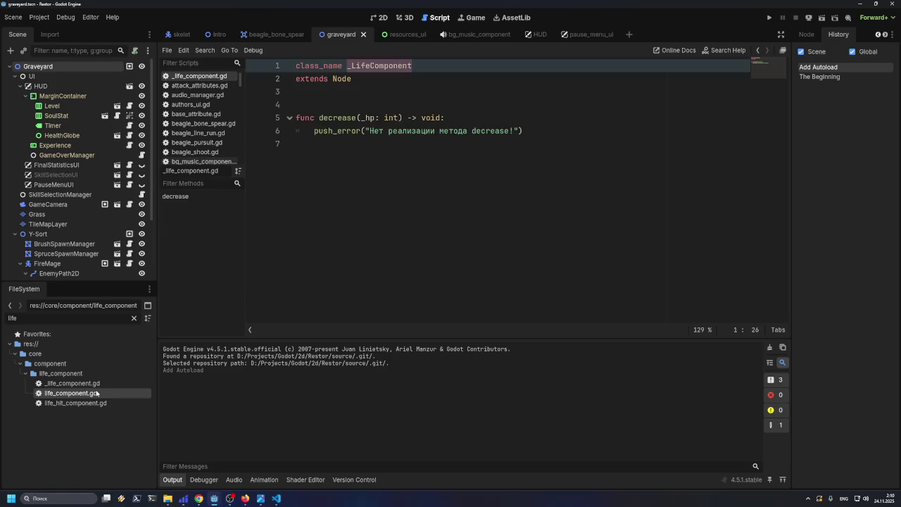
mouse_move(767, 102)
mouse_down()
mouse_move(767, 78)
mouse_move(755, 171)
mouse_move(765, 73)
mouse_up()
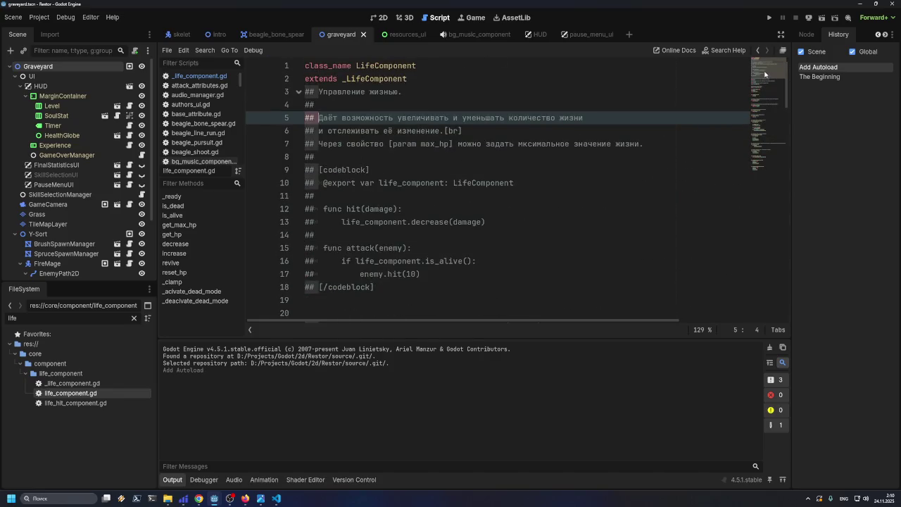
drag(356, 65, 418, 65)
drag(750, 82, 759, 184)
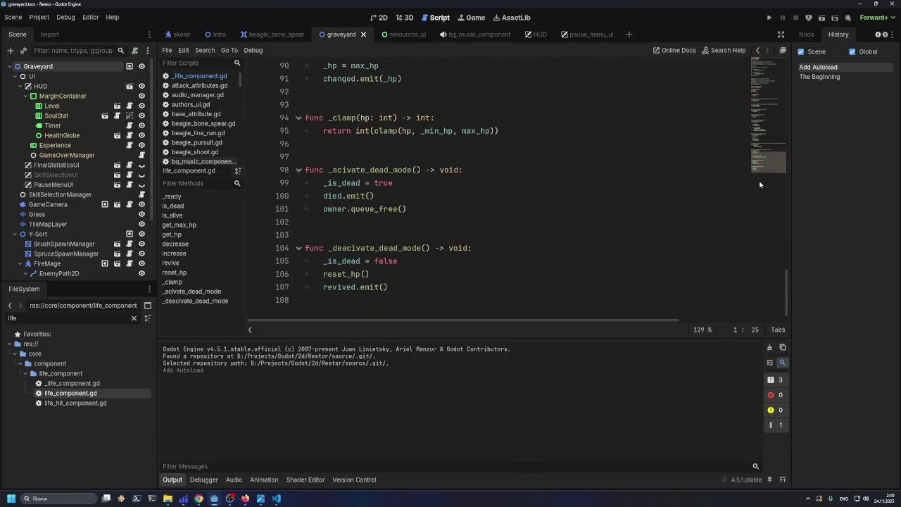
mouse_move(400, 283)
mouse_down()
mouse_move(304, 273)
mouse_move(300, 1)
mouse_up()
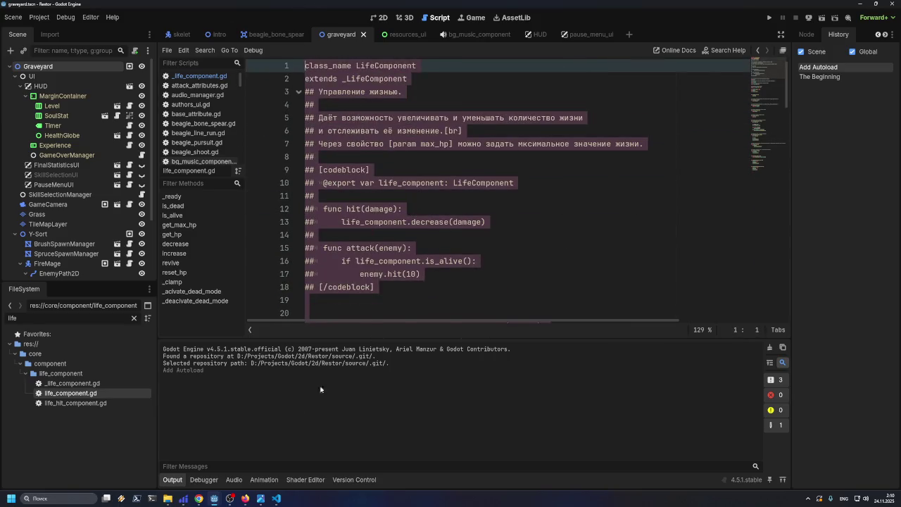
Bring up Firefox on the DTF barrel article, maximize it, and check notifications
mouse_move(245, 498)
click(211, 461)
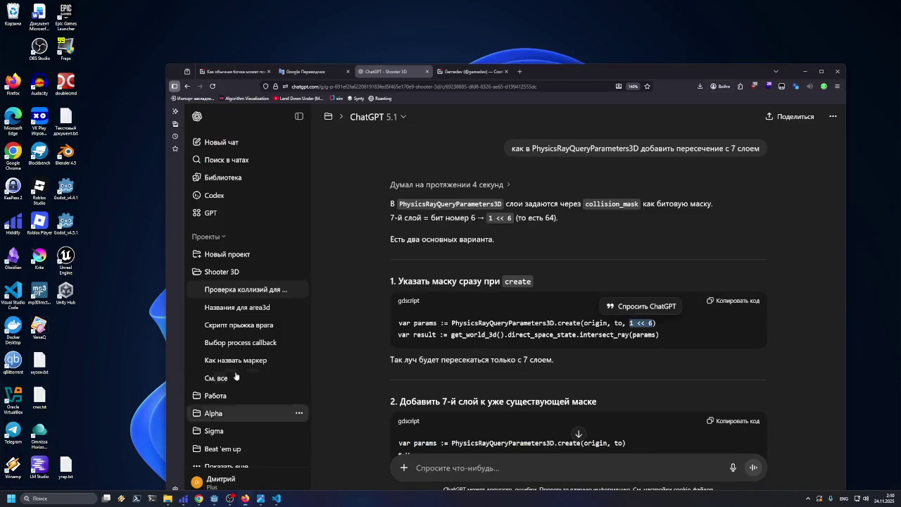
click(253, 73)
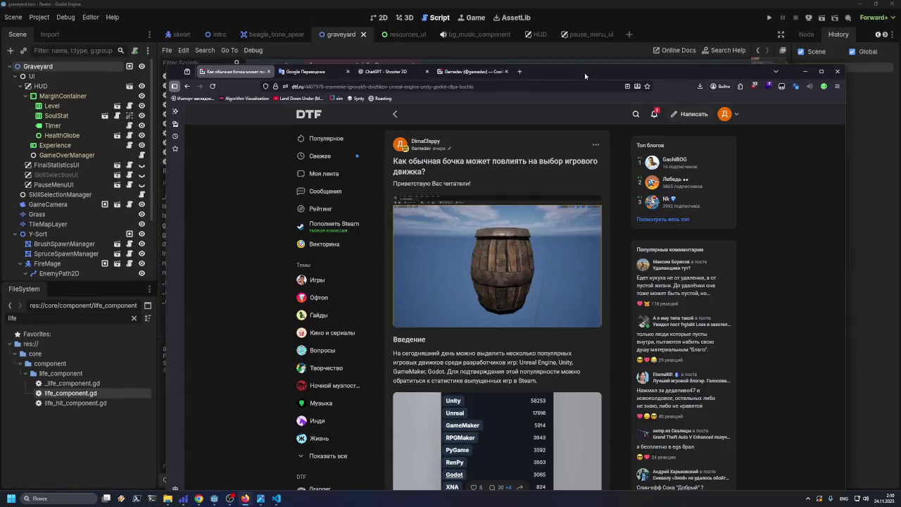
double_click(609, 75)
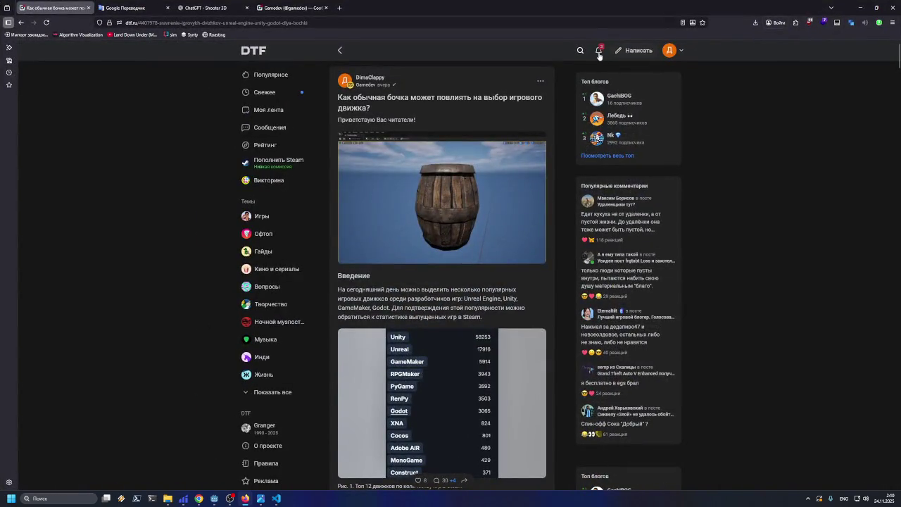
click(598, 52)
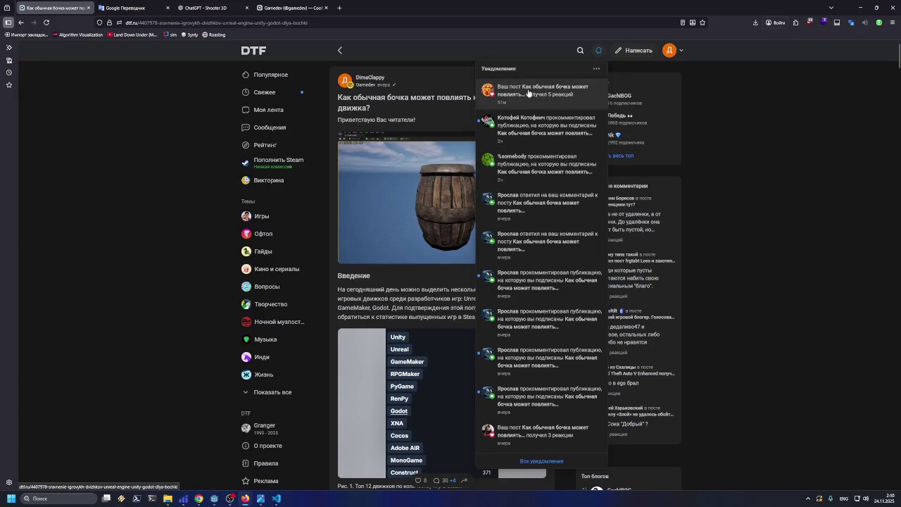
click(781, 115)
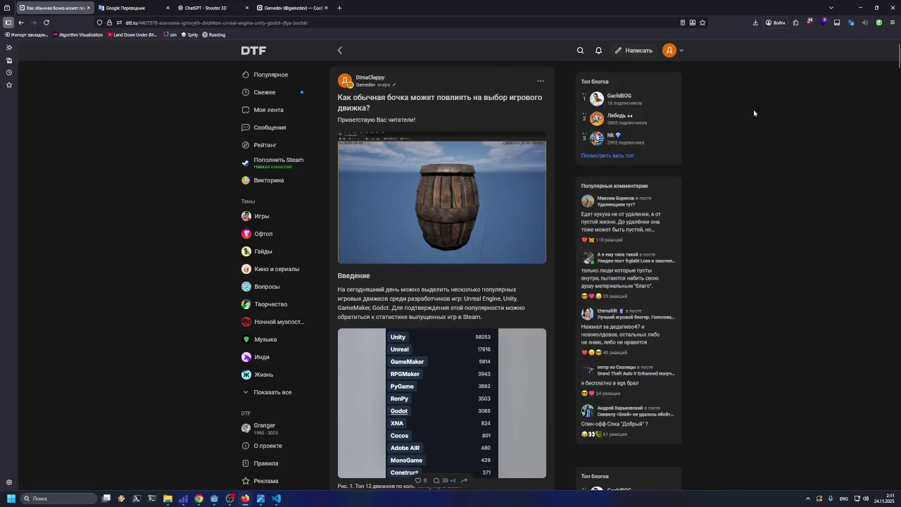
Scroll through the barrel comparison article and jump to its comments section
scroll(399, 113, down, 7)
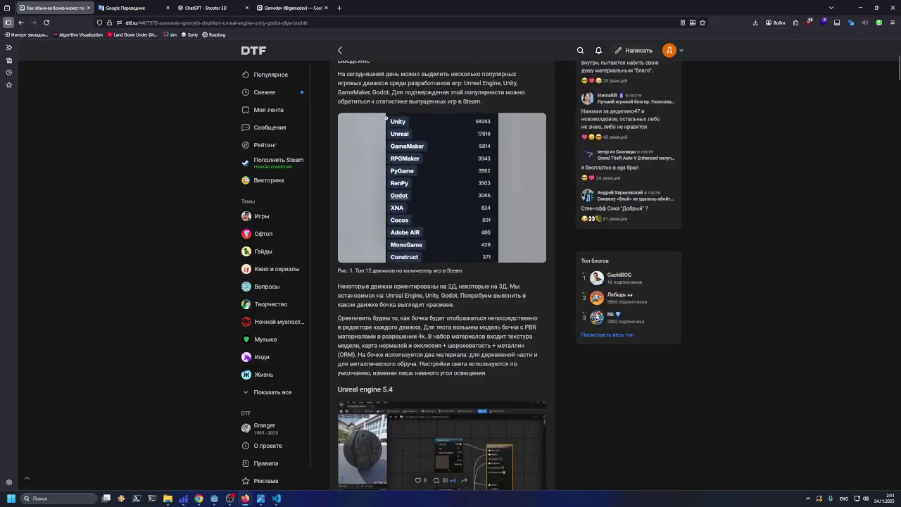
scroll(398, 114, down, 15)
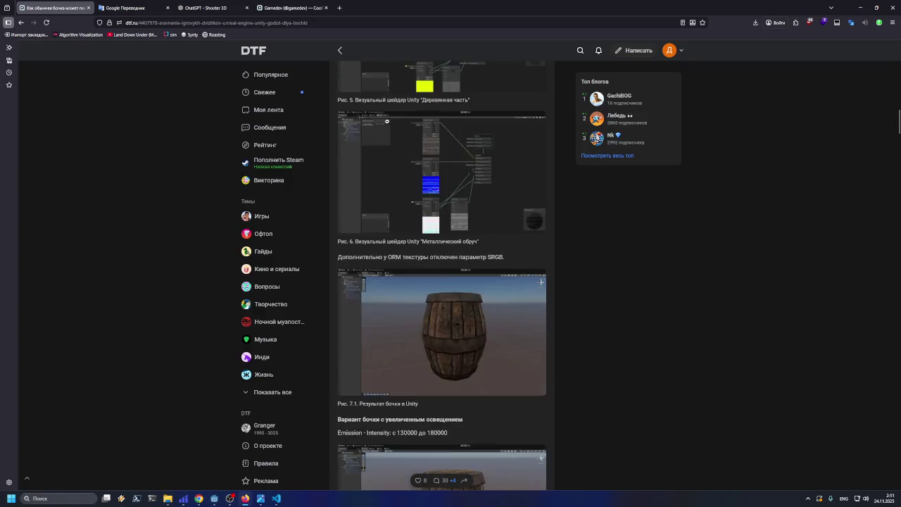
scroll(388, 119, down, 5)
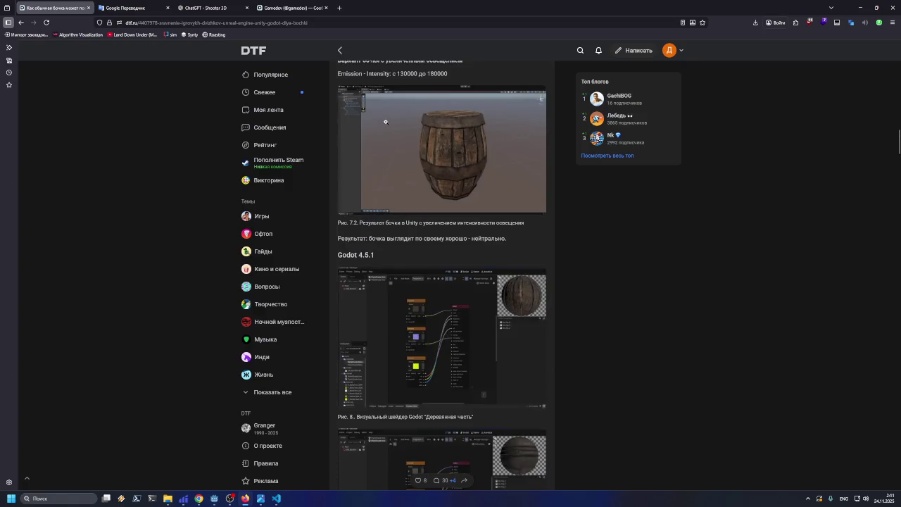
scroll(352, 172, down, 10)
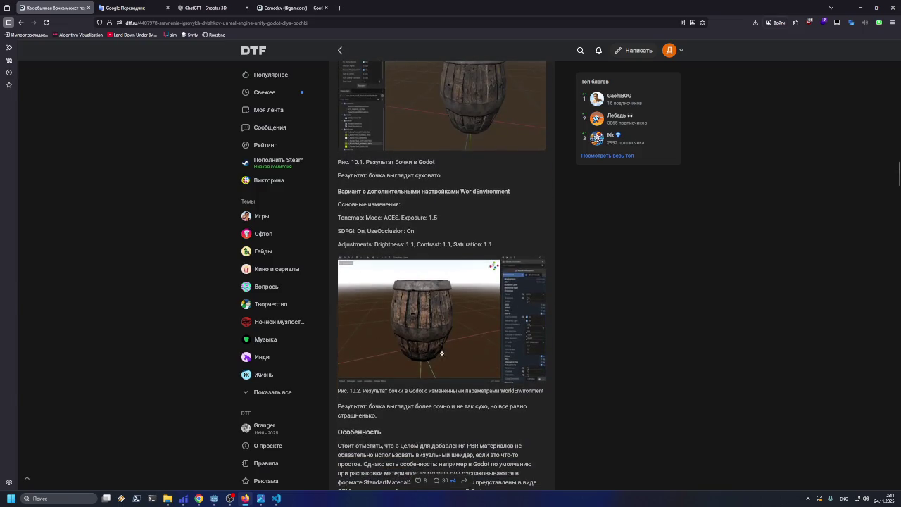
scroll(612, 312, up, 3)
scroll(607, 318, down, 2)
scroll(598, 316, down, 5)
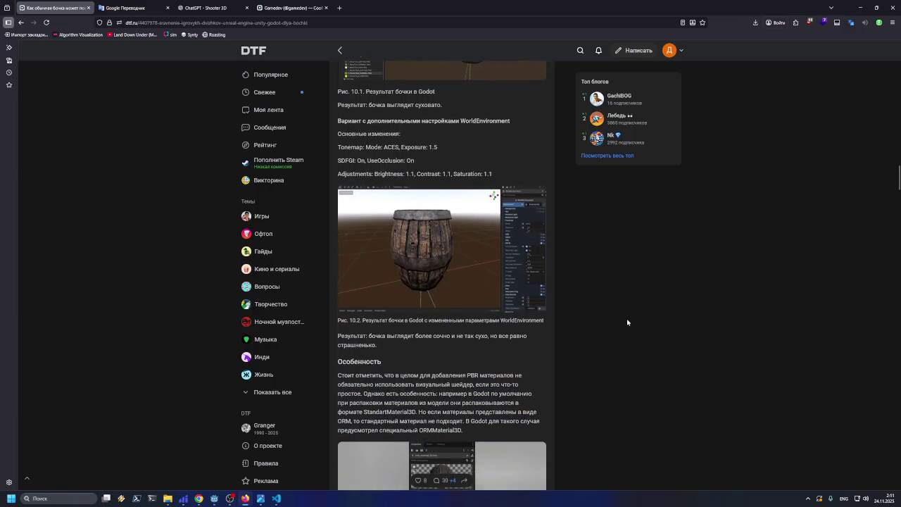
scroll(616, 305, down, 10)
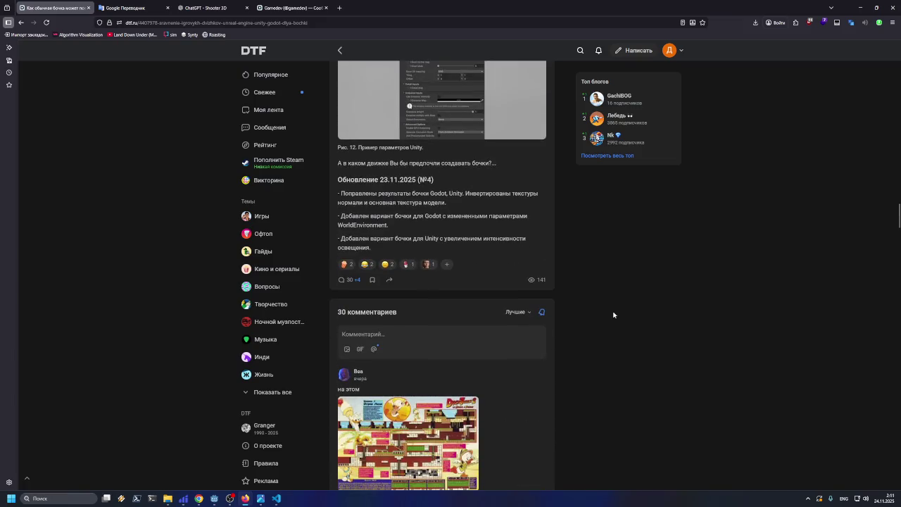
click(355, 281)
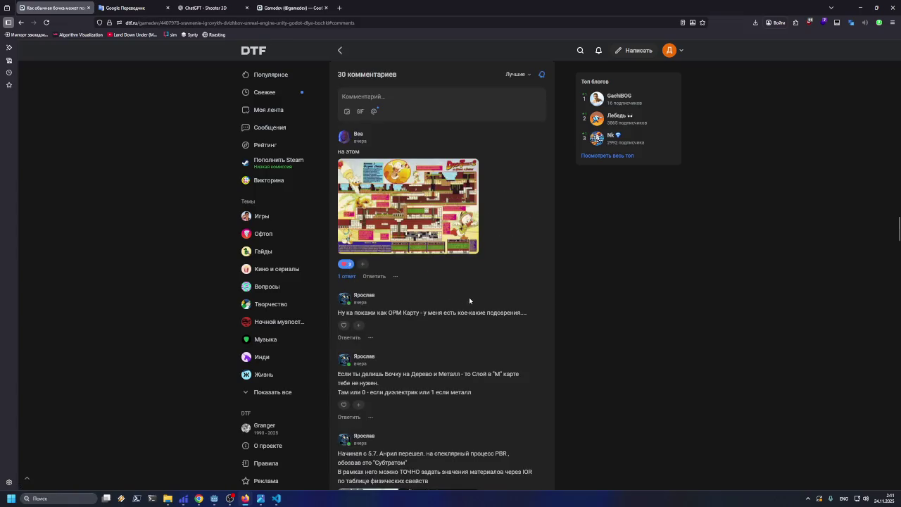
Expand the ten hidden replies in the comment thread
scroll(469, 299, down, 10)
scroll(490, 318, down, 10)
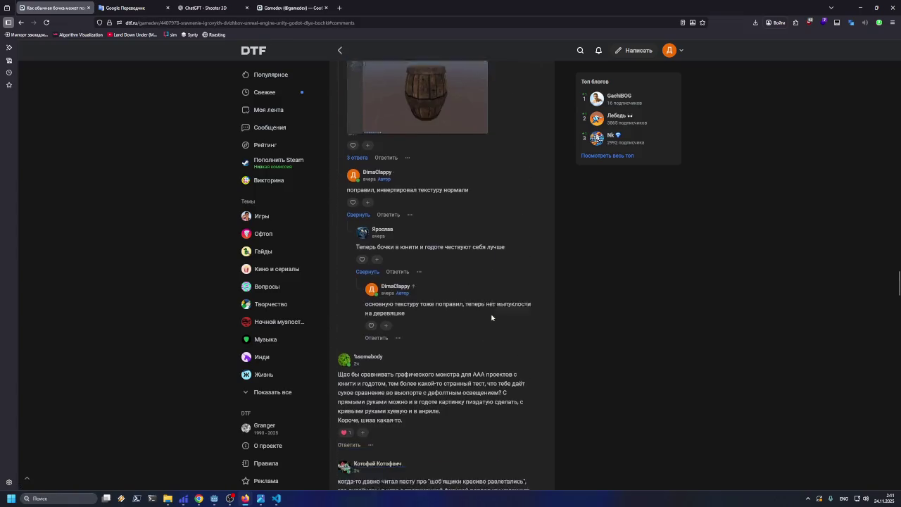
scroll(492, 317, up, 1)
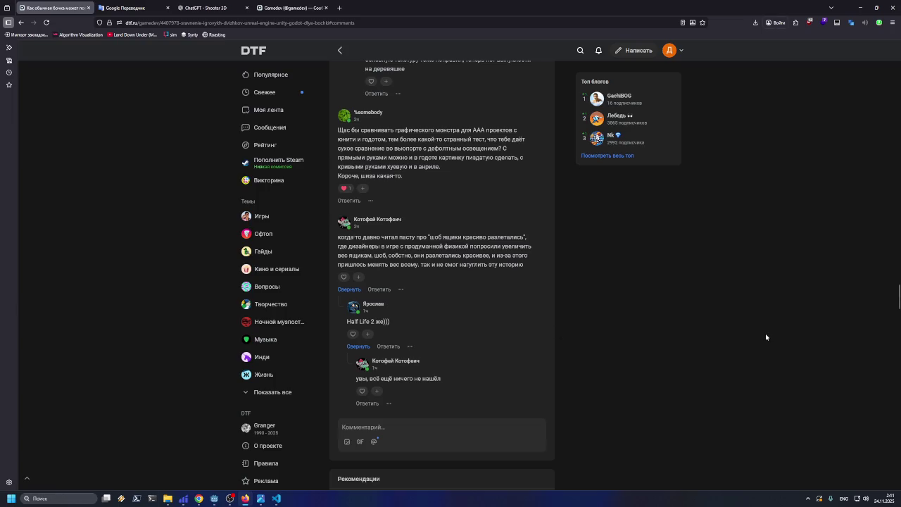
scroll(765, 337, up, 3)
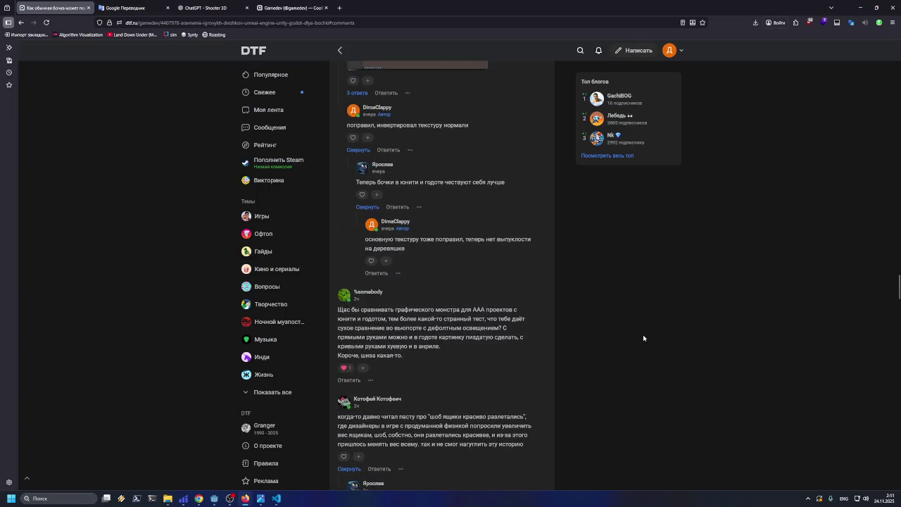
scroll(643, 338, up, 2)
scroll(641, 339, up, 7)
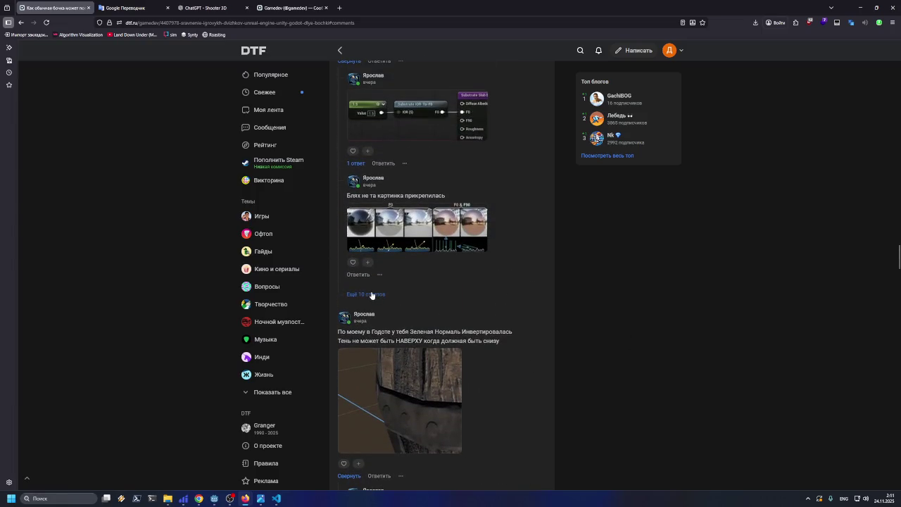
click(371, 295)
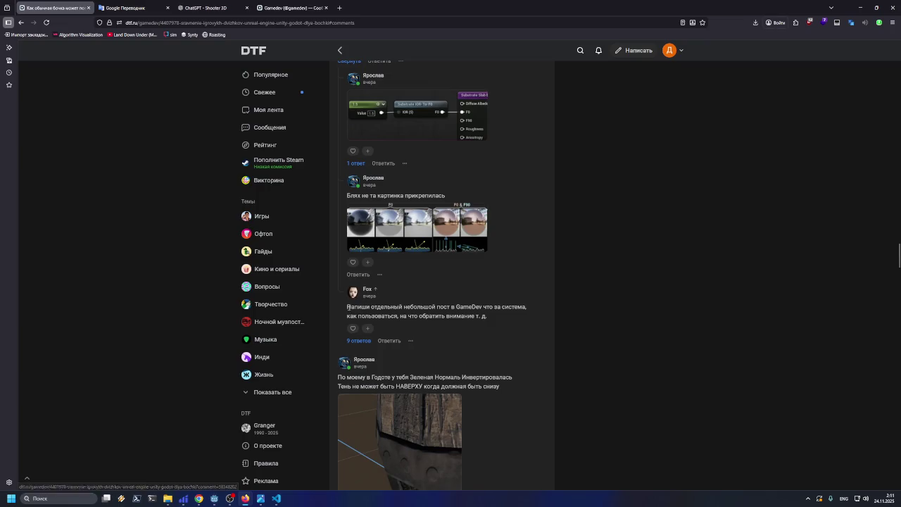
Read the request for a separate GameDev post and expand its nine replies
scroll(372, 301, up, 4)
scroll(358, 313, up, 4)
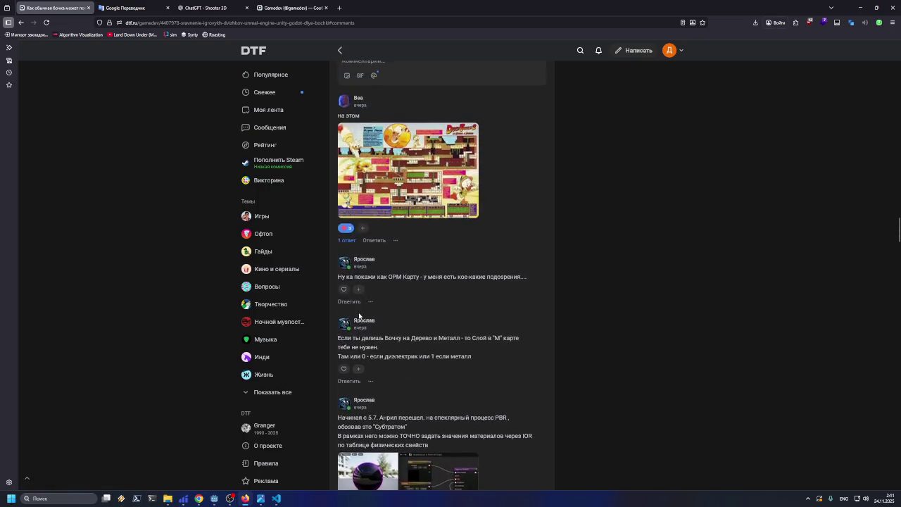
scroll(369, 320, down, 9)
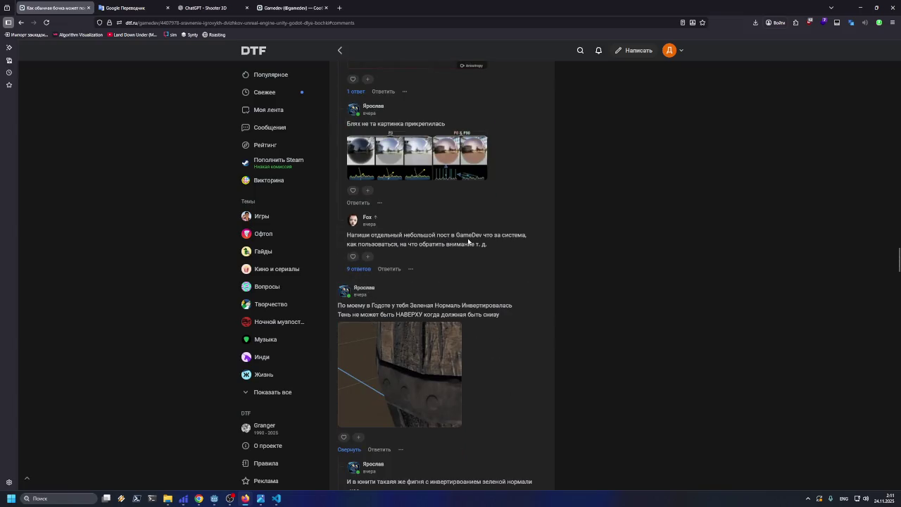
drag(347, 235, 528, 239)
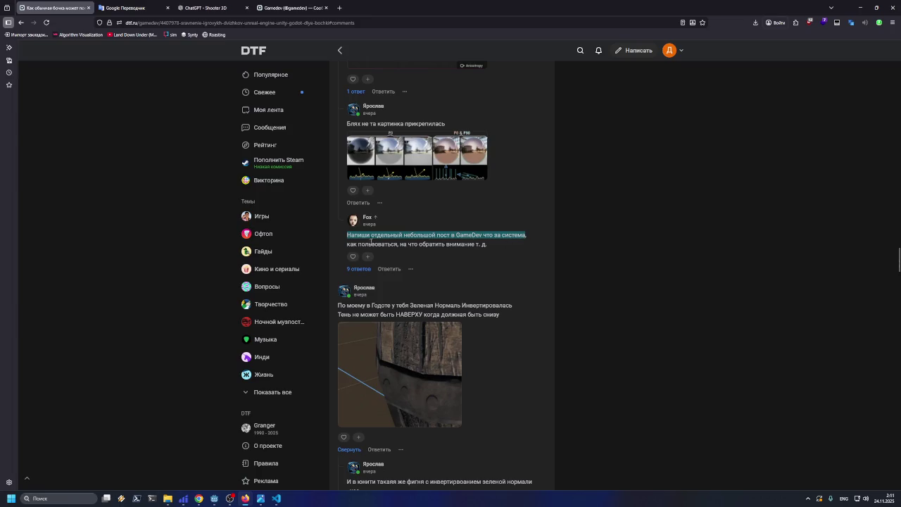
drag(358, 243, 486, 245)
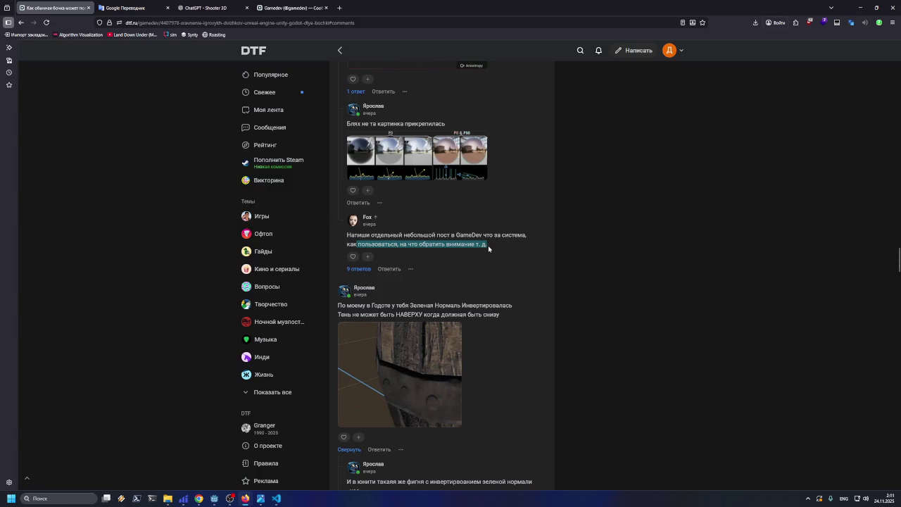
click(493, 247)
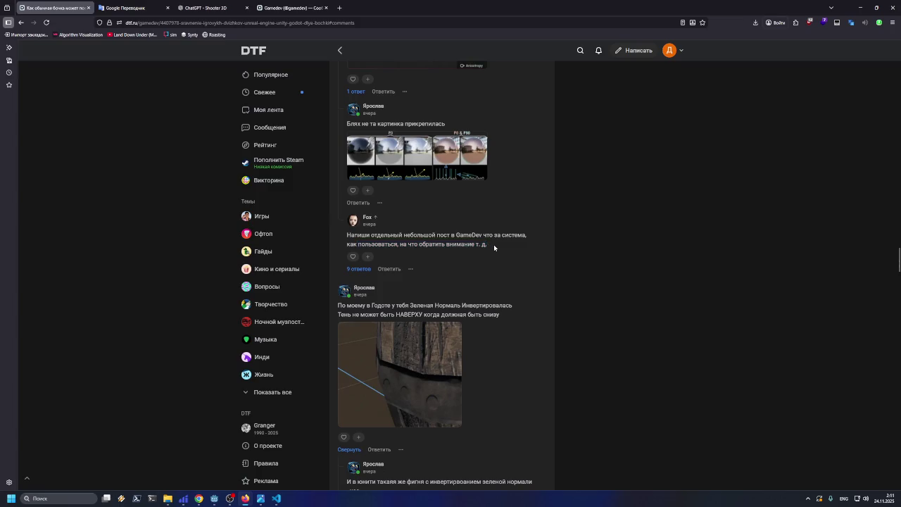
scroll(494, 244, up, 3)
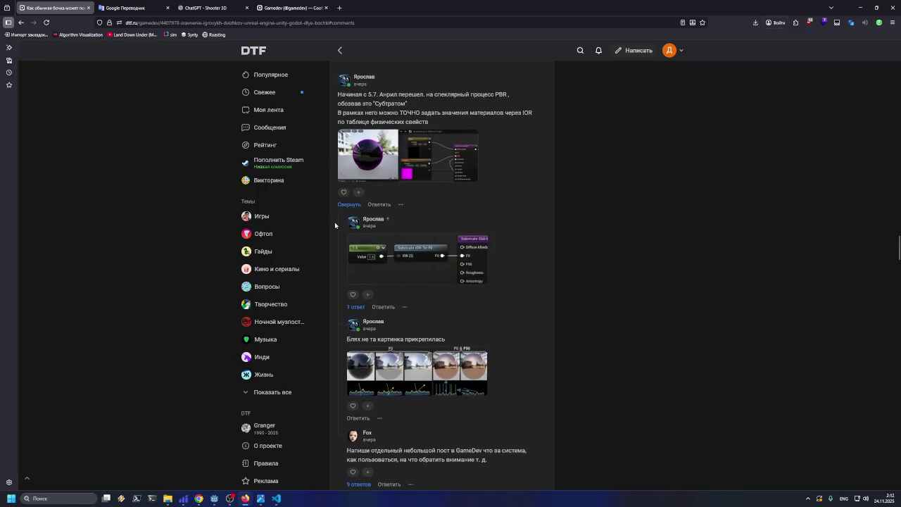
scroll(335, 224, down, 3)
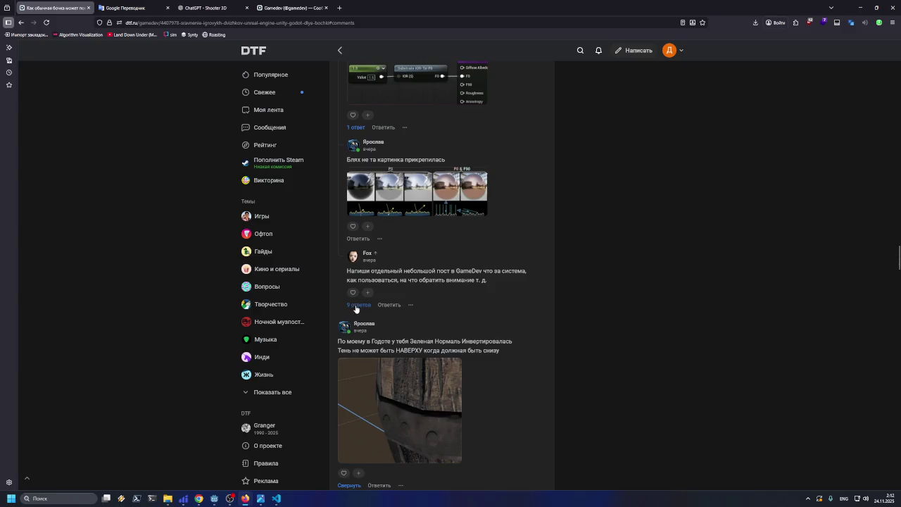
click(356, 306)
Read the «Небольшой» reply and open its Substrate draft screenshot enlarged
scroll(356, 261, down, 2)
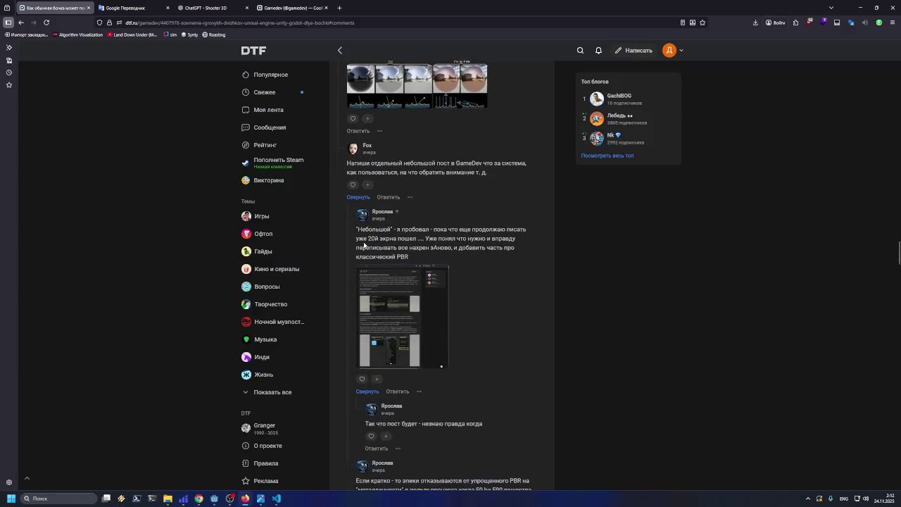
mouse_move(357, 229)
mouse_down()
mouse_move(527, 231)
mouse_move(411, 230)
mouse_move(415, 240)
mouse_up()
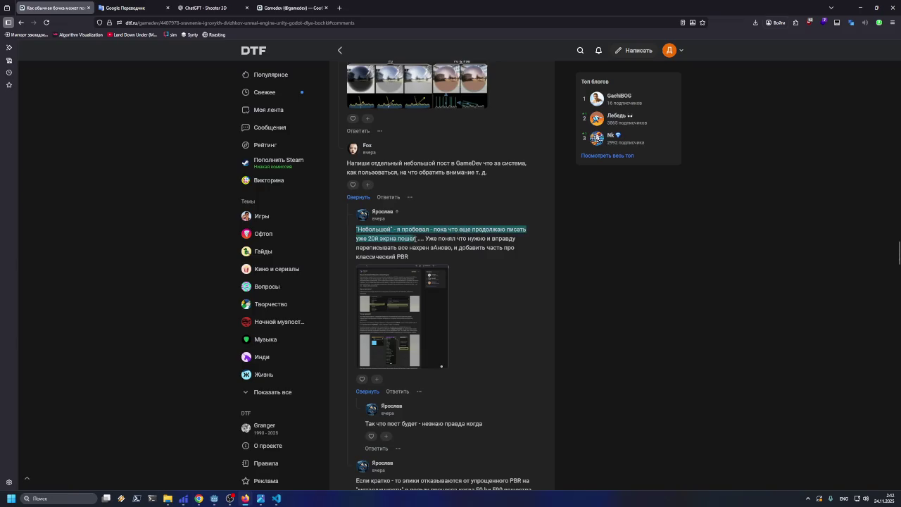
click(419, 245)
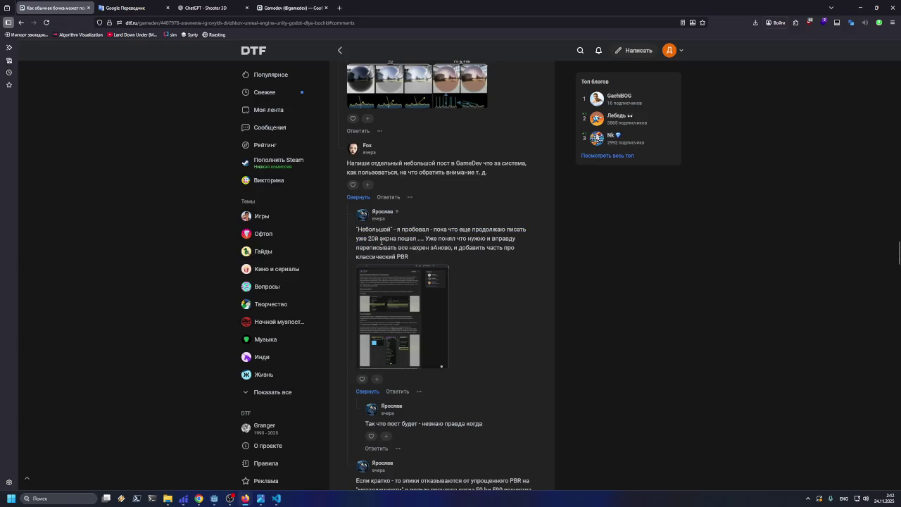
drag(425, 239, 515, 241)
drag(360, 248, 513, 247)
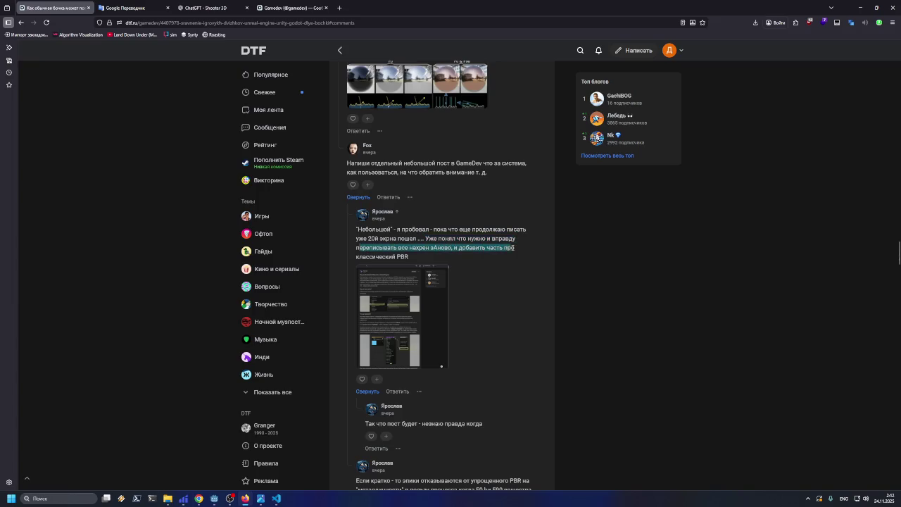
click(517, 248)
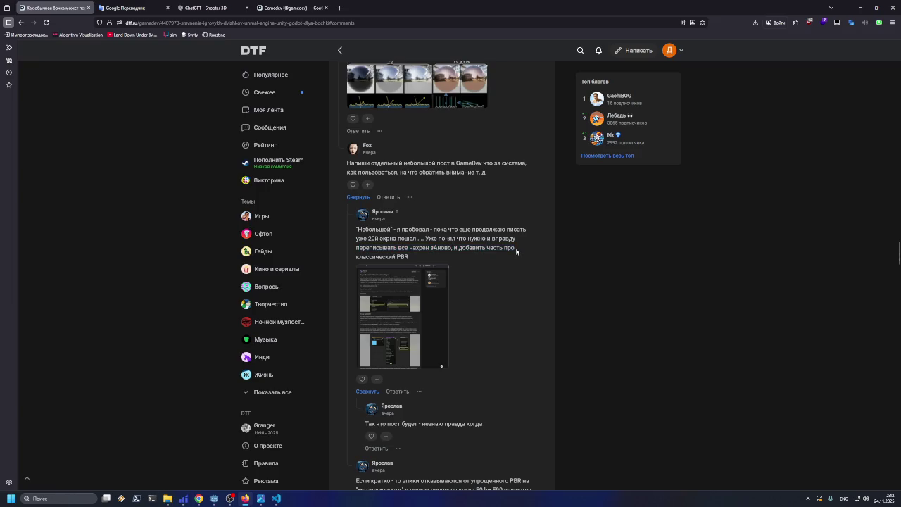
scroll(515, 247, down, 1)
click(416, 239)
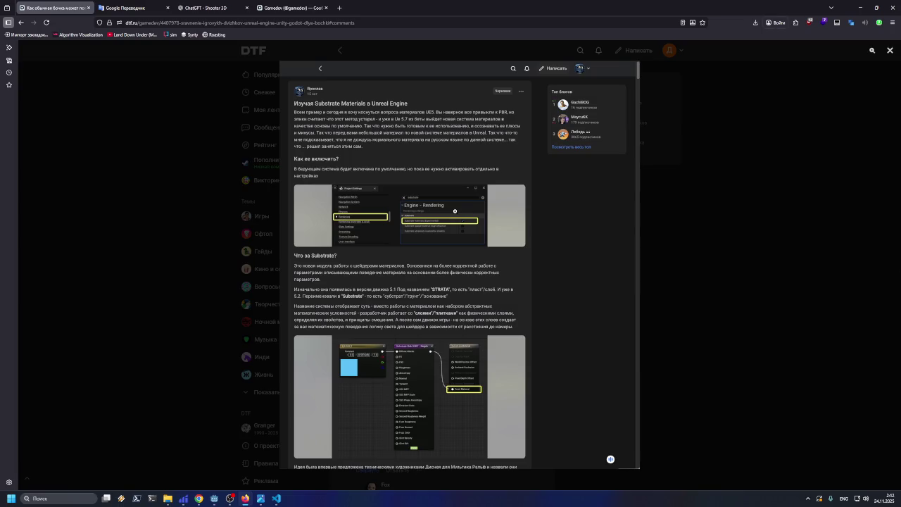
Scroll through the enlarged Substrate screenshot, then close it to return to the comments
ctrl+scroll(429, 227, up, 3)
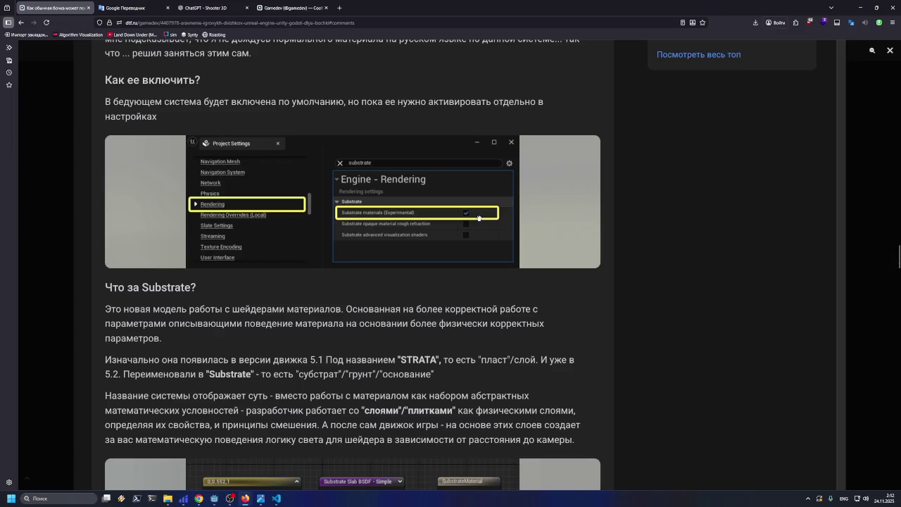
scroll(362, 306, down, 2)
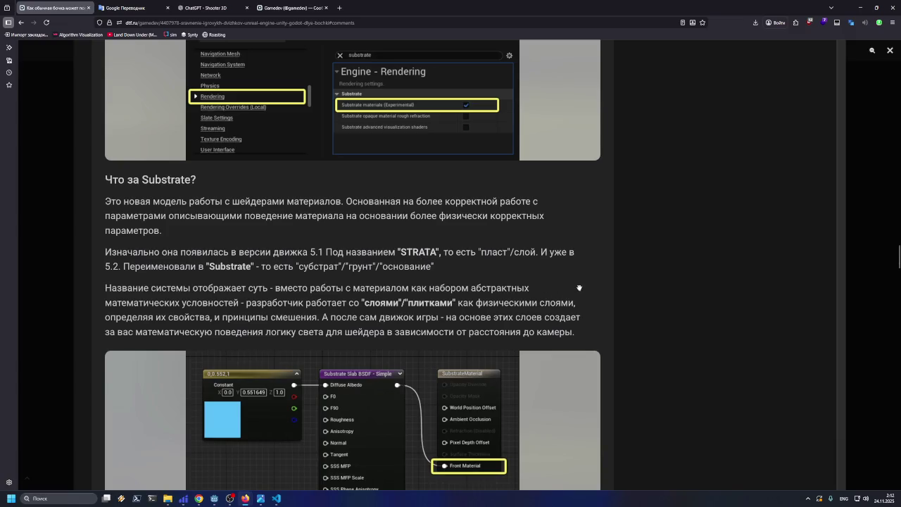
scroll(584, 289, down, 2)
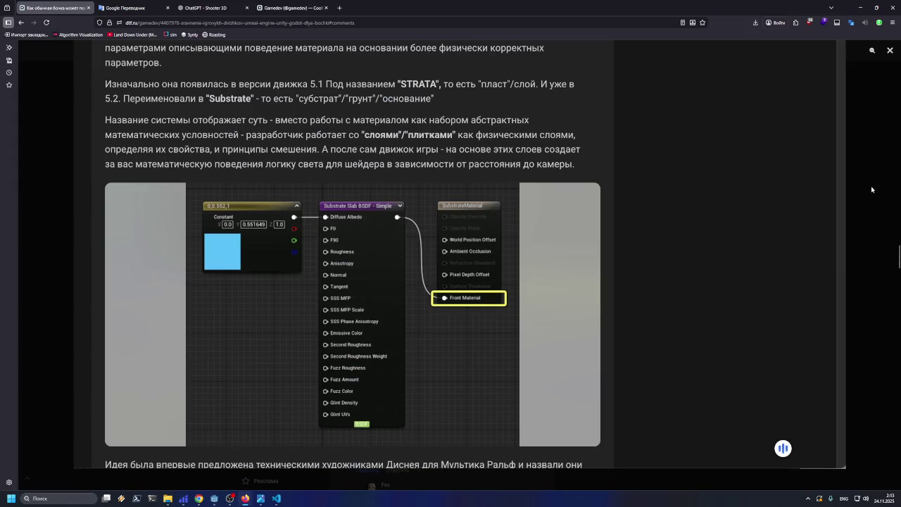
scroll(812, 129, up, 5)
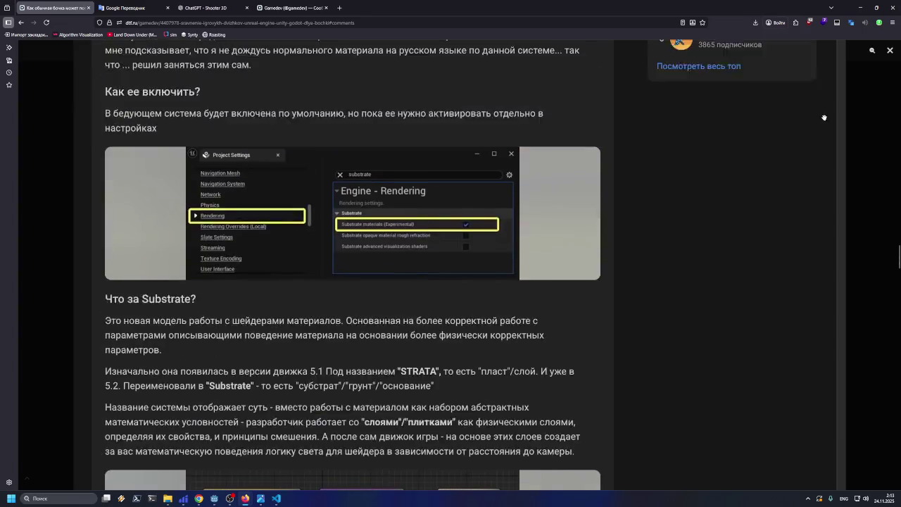
click(889, 51)
scroll(358, 279, down, 2)
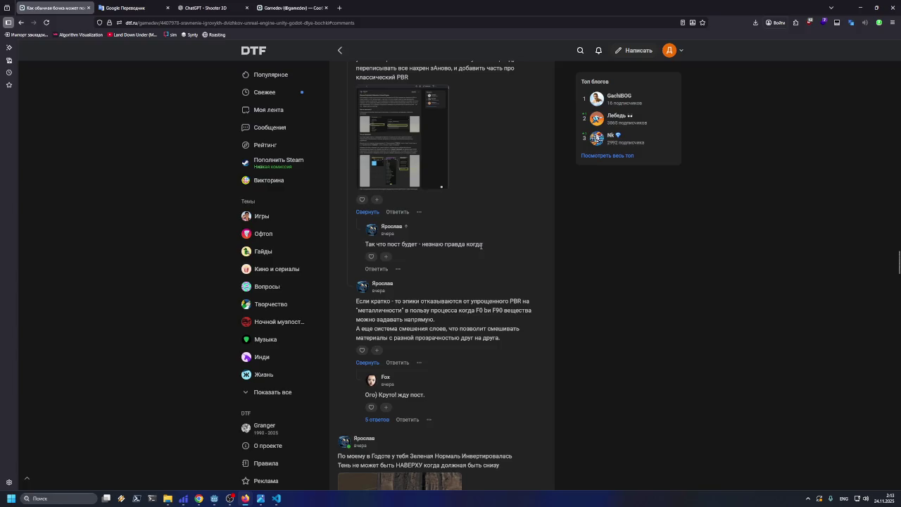
Read the «Если кратко» reply explaining Substrate and its layer blending
scroll(464, 250, down, 1)
drag(395, 230, 505, 233)
mouse_move(530, 231)
mouse_down()
mouse_move(404, 239)
mouse_move(533, 242)
mouse_up()
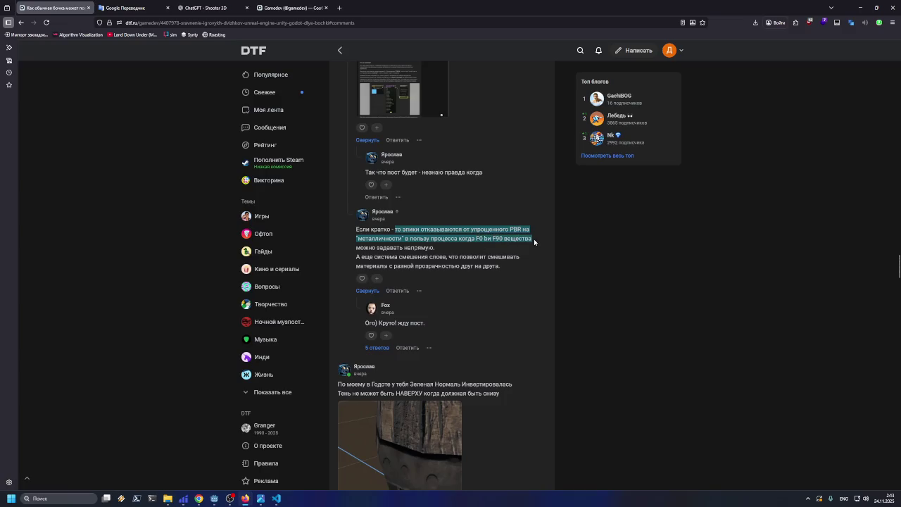
mouse_move(533, 241)
mouse_down()
mouse_move(426, 250)
mouse_move(433, 250)
mouse_up()
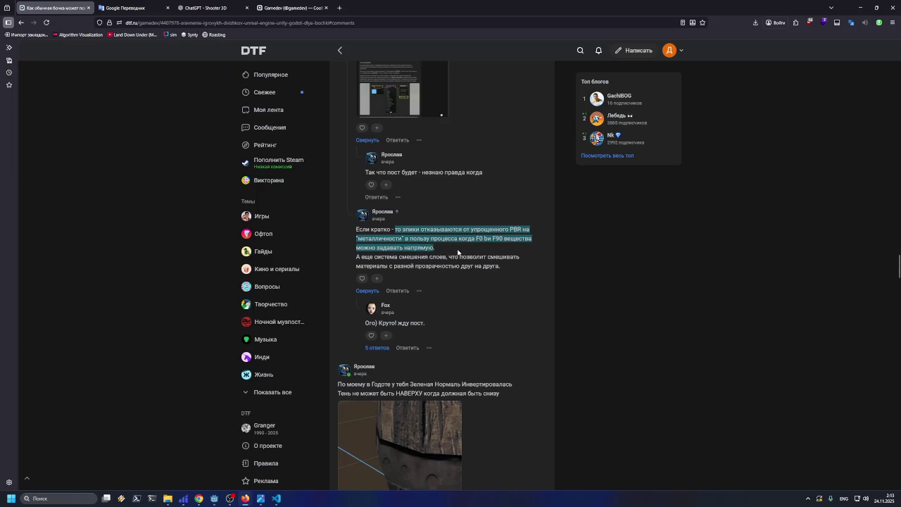
click(458, 251)
mouse_move(357, 258)
mouse_down()
mouse_move(513, 258)
mouse_move(419, 266)
mouse_move(503, 268)
mouse_up()
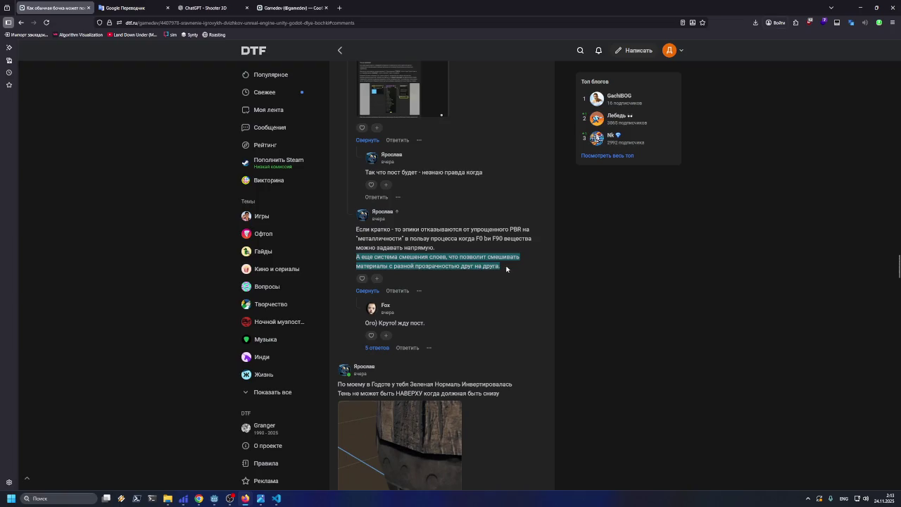
click(509, 269)
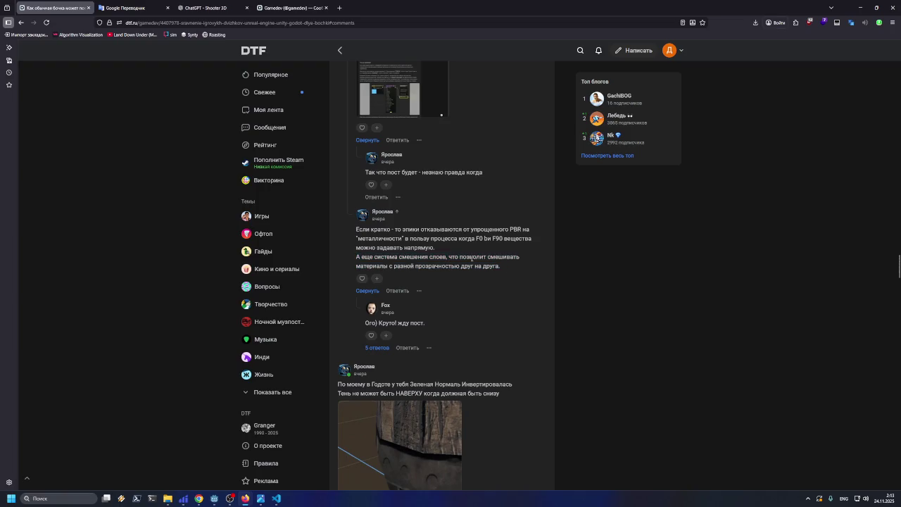
Expand the five hidden replies and open the quoted English comment screenshot
scroll(449, 270, down, 3)
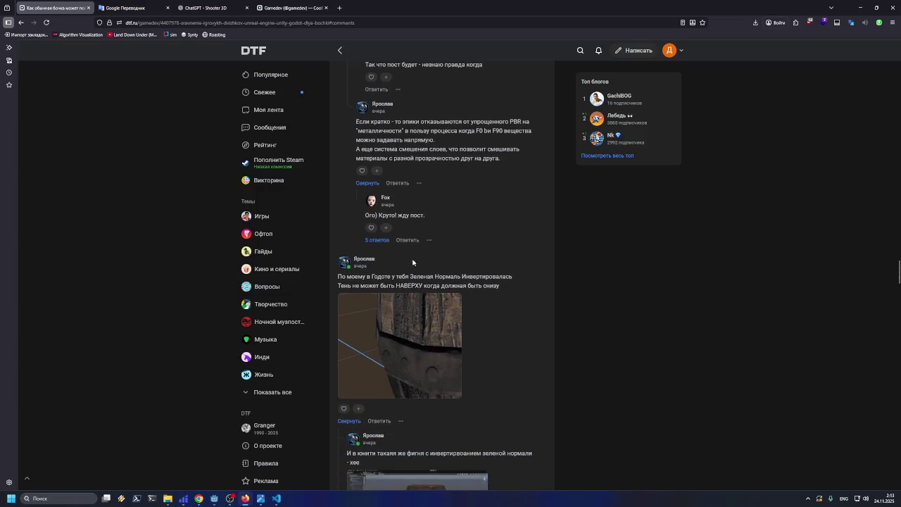
click(380, 240)
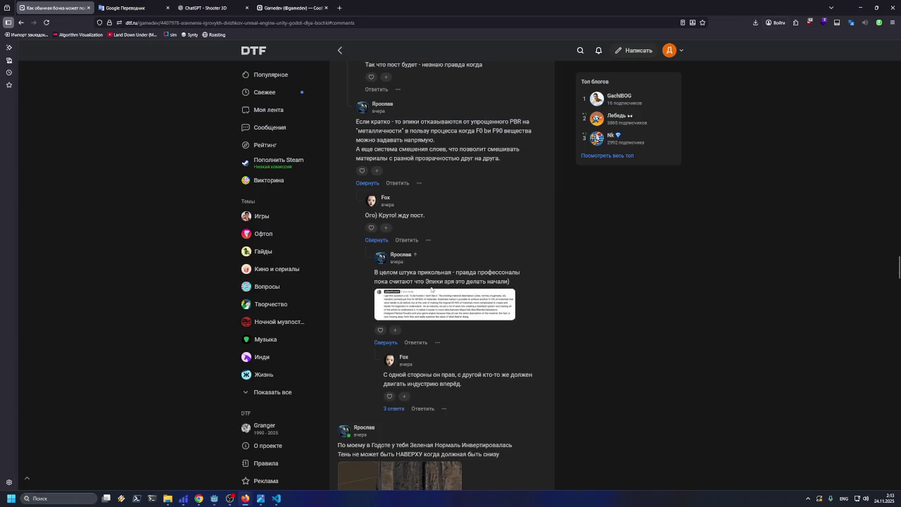
scroll(461, 271, down, 1)
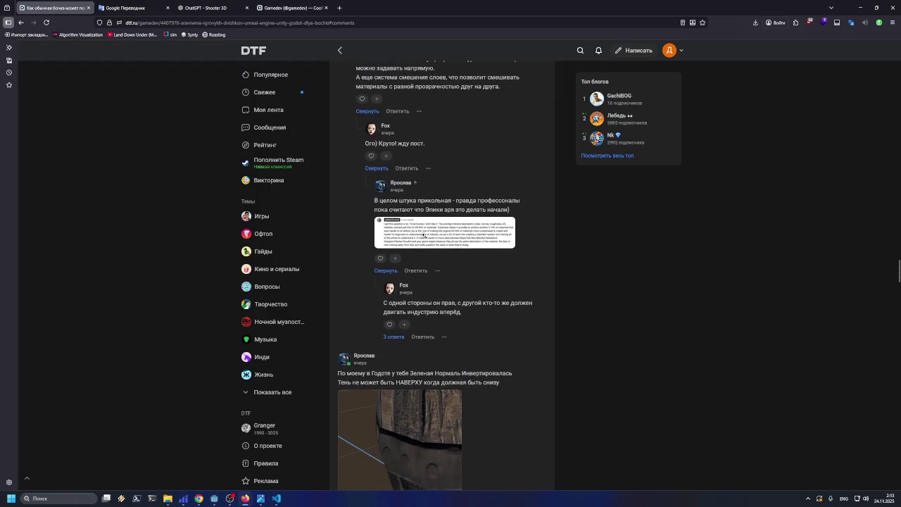
click(424, 234)
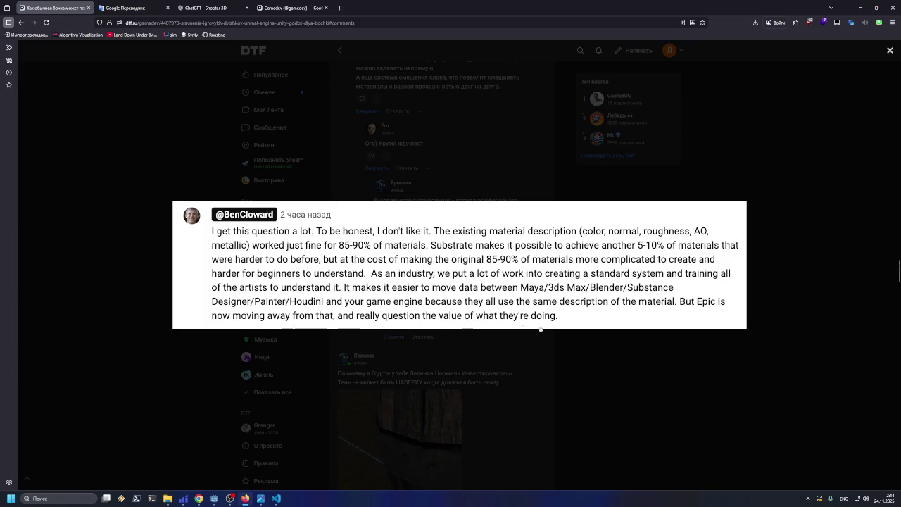
Close the enlarged screenshot, expand the three hidden replies, and read further down
click(685, 360)
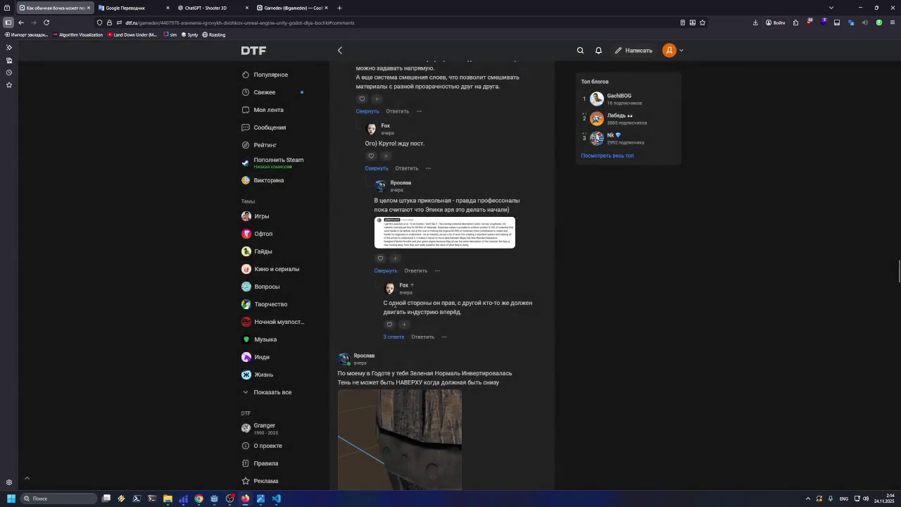
click(393, 337)
scroll(408, 331, down, 2)
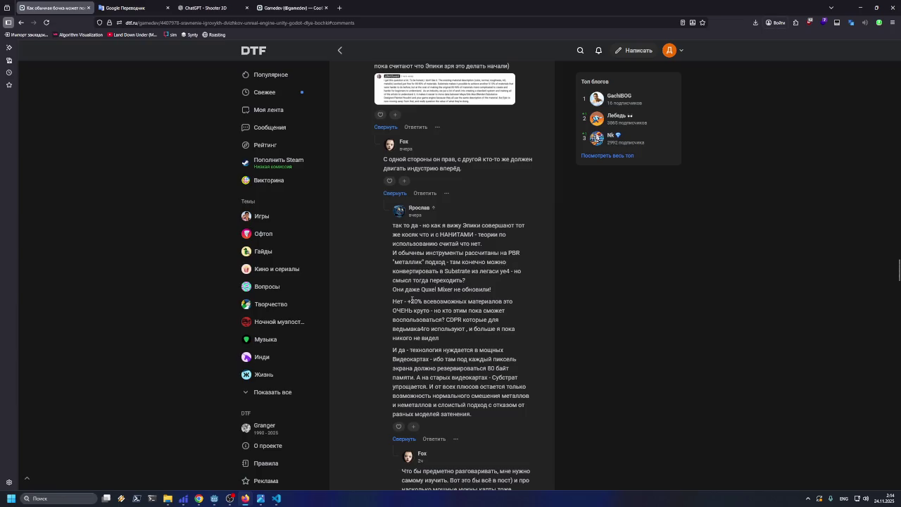
scroll(413, 299, down, 1)
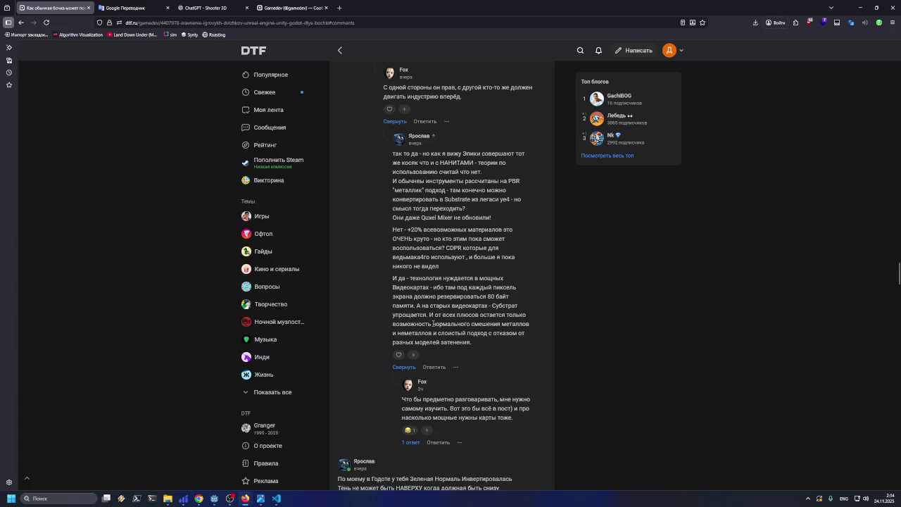
scroll(422, 341, down, 1)
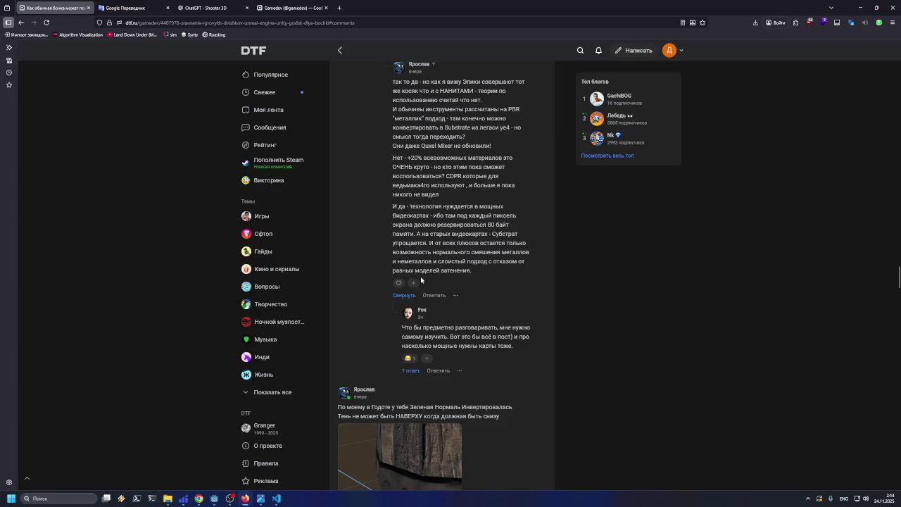
scroll(421, 276, down, 1)
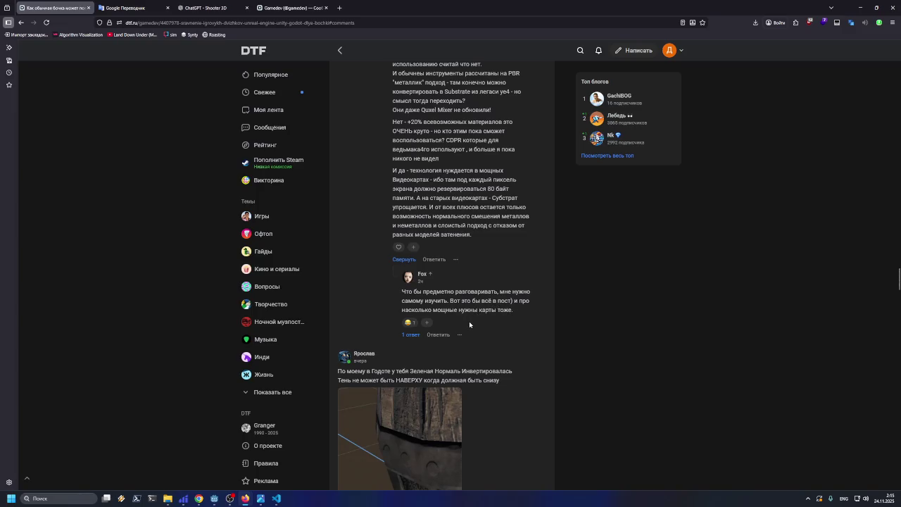
Expand the single hidden reply under the comment and scroll through the thread
click(411, 336)
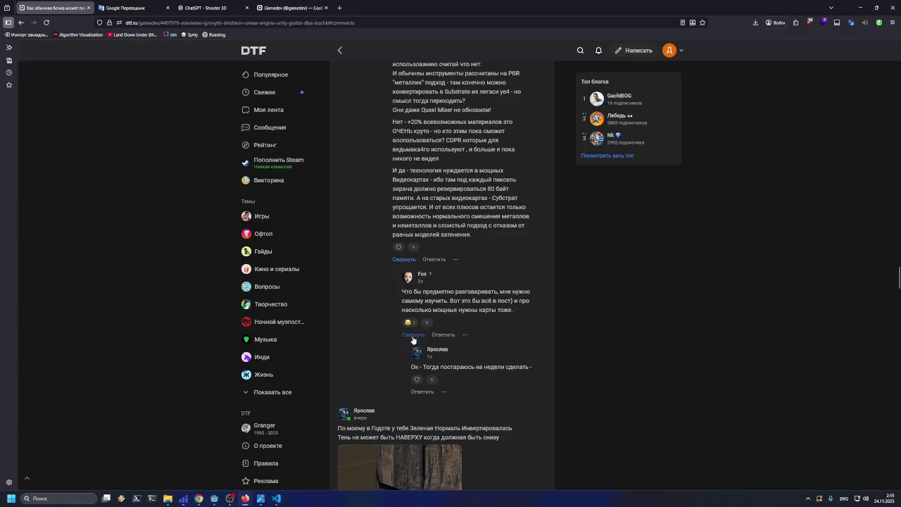
scroll(432, 313, down, 1)
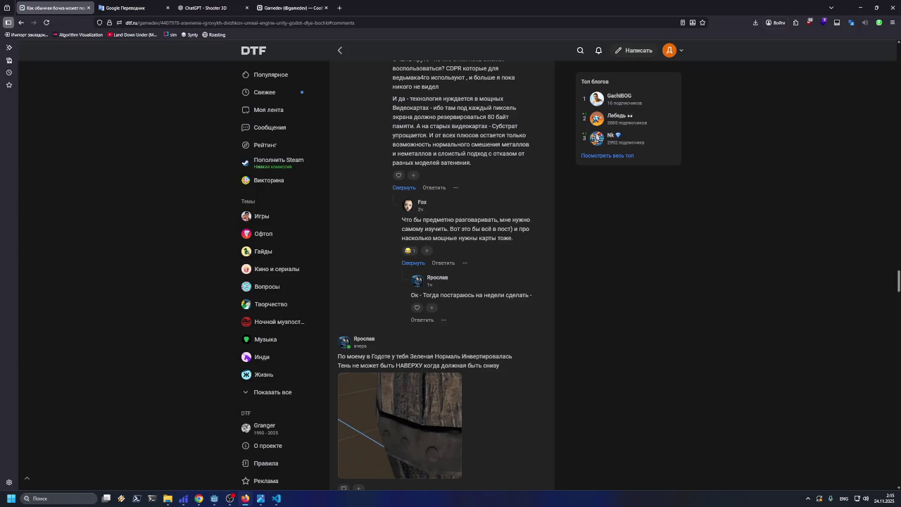
drag(898, 285, 889, 200)
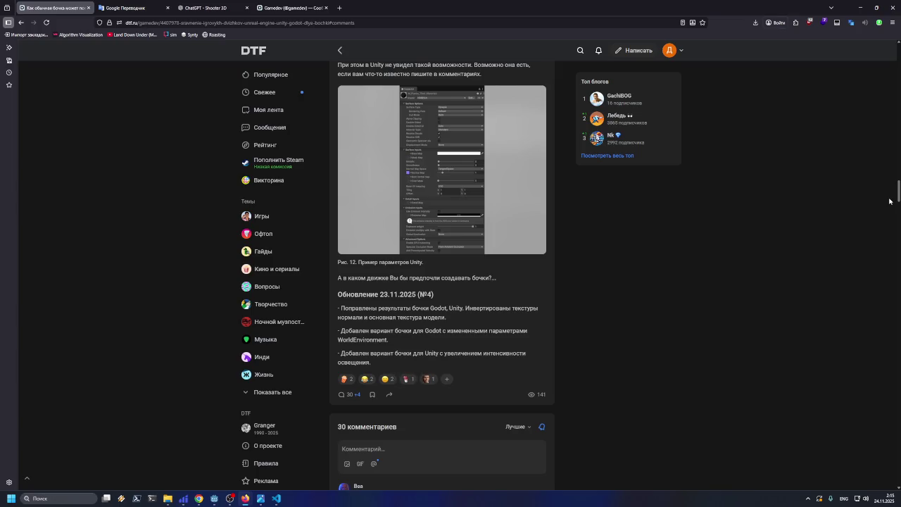
Scroll back up to the barrel article's title and open a blank new tab
drag(889, 201, 896, 168)
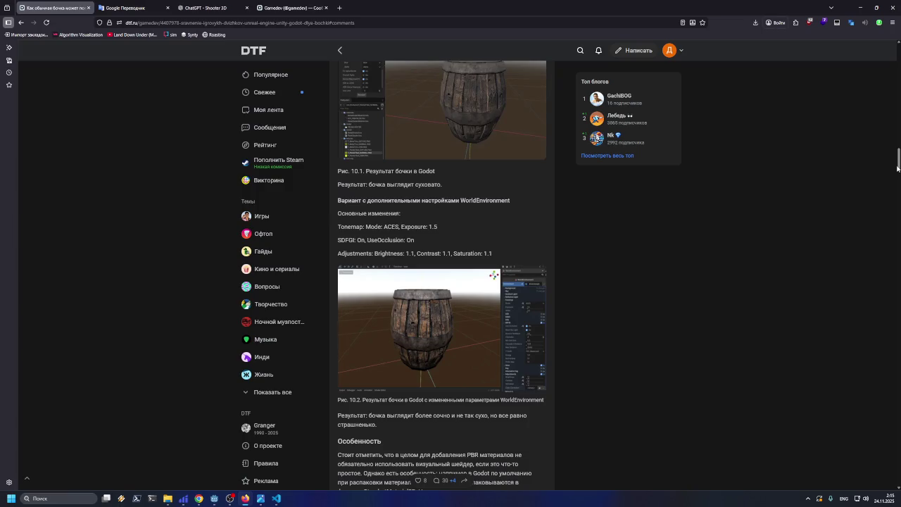
scroll(681, 376, up, 10)
scroll(681, 375, up, 8)
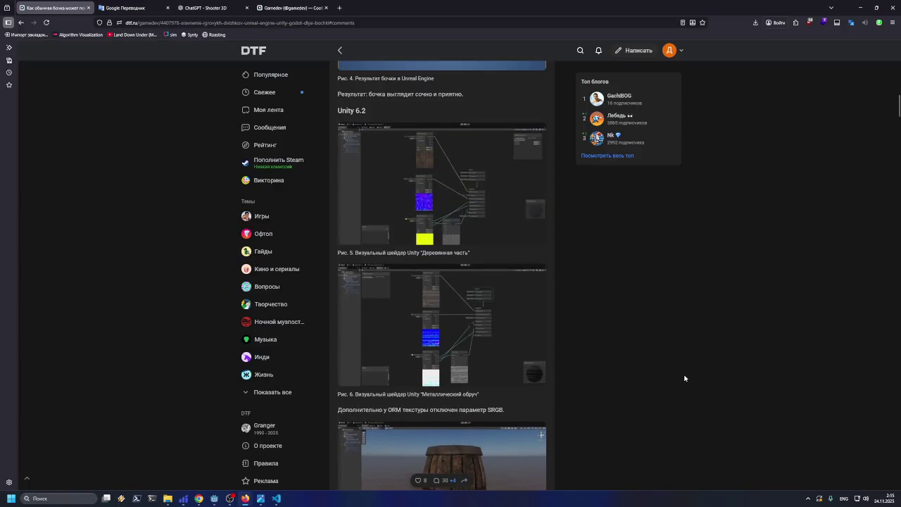
scroll(687, 377, up, 8)
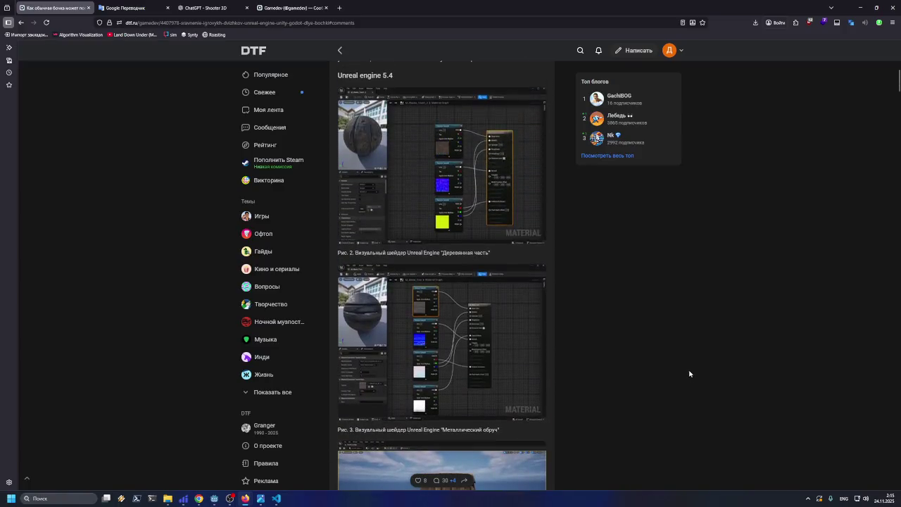
scroll(700, 342, down, 6)
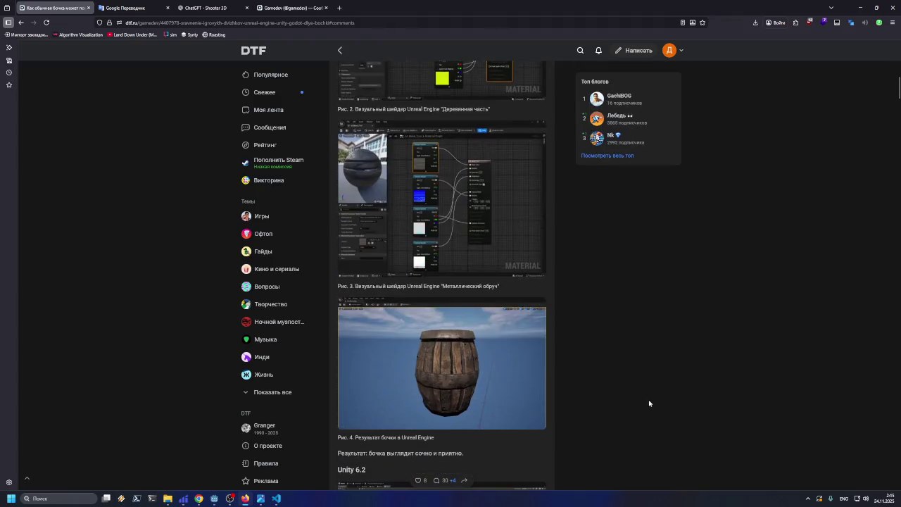
scroll(655, 403, up, 3)
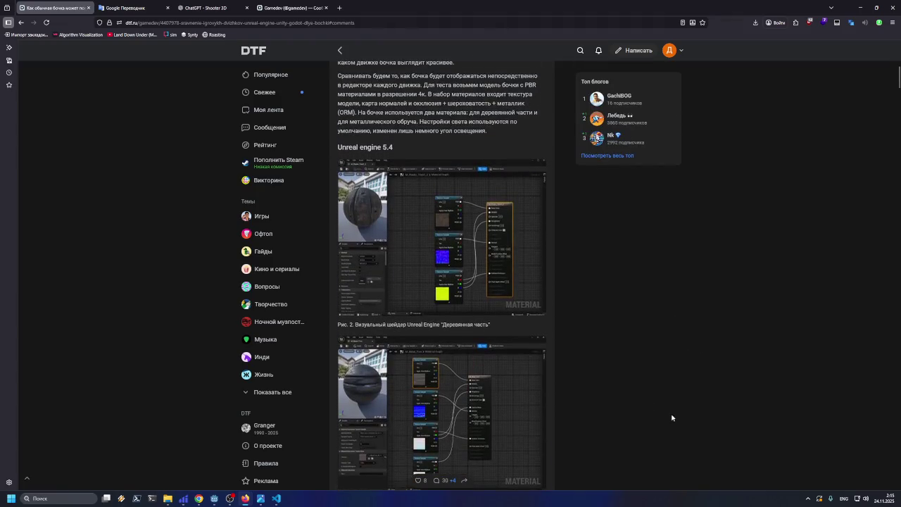
scroll(644, 414, up, 1)
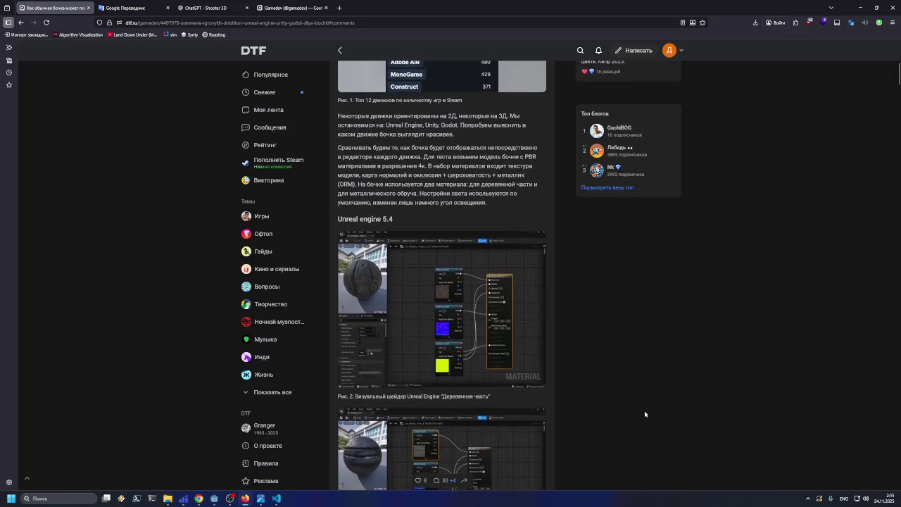
scroll(644, 411, up, 5)
scroll(644, 415, up, 1)
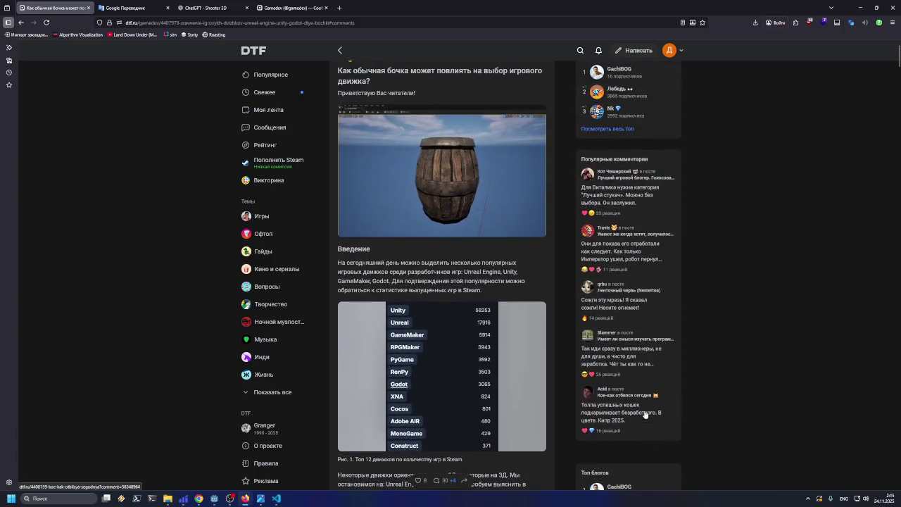
scroll(645, 414, up, 1)
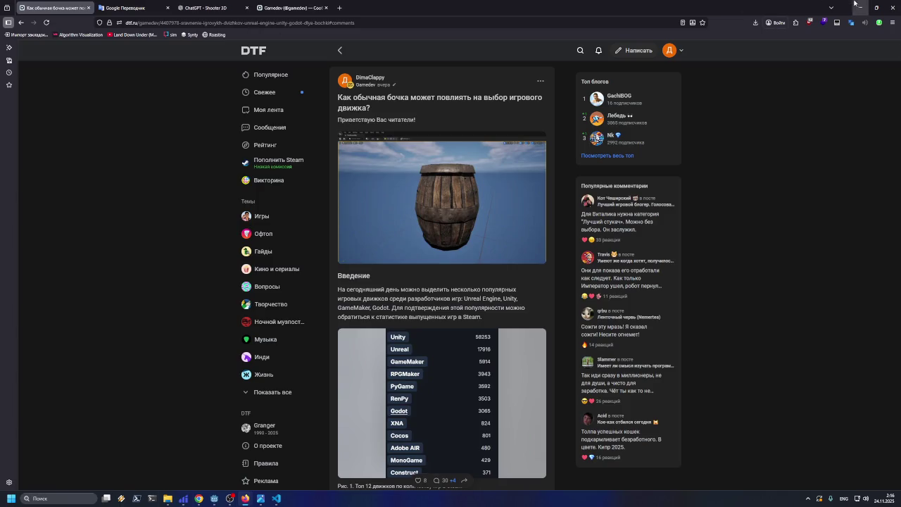
click(340, 7)
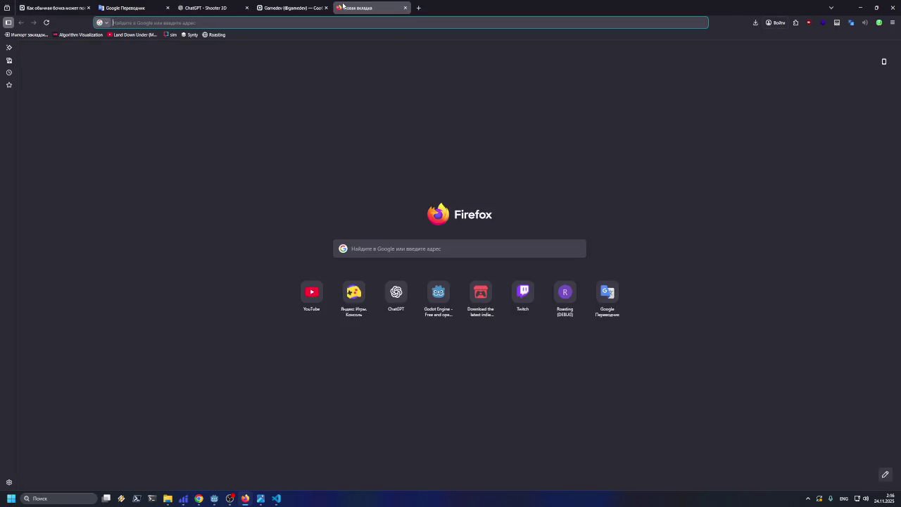
Briefly visit itch.io, then load reddit.com in a new tab and open your profile page
text(itch.io/)
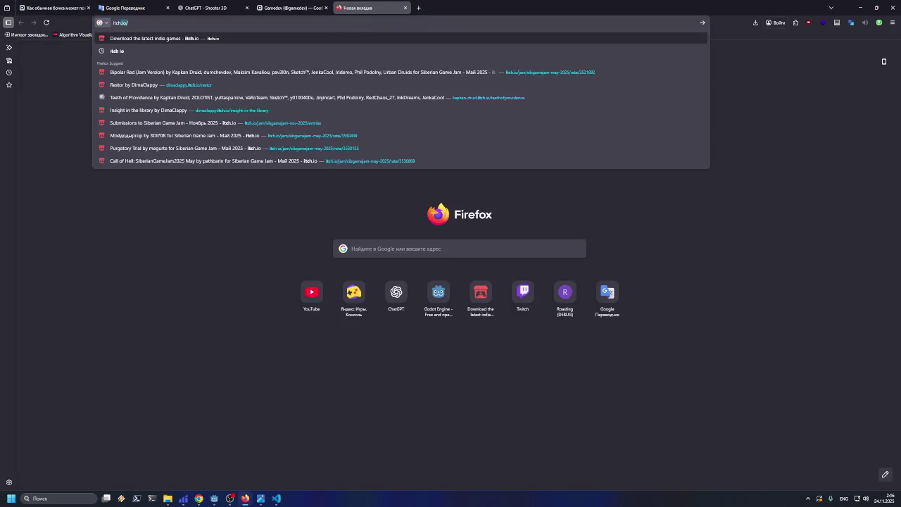
key(Return)
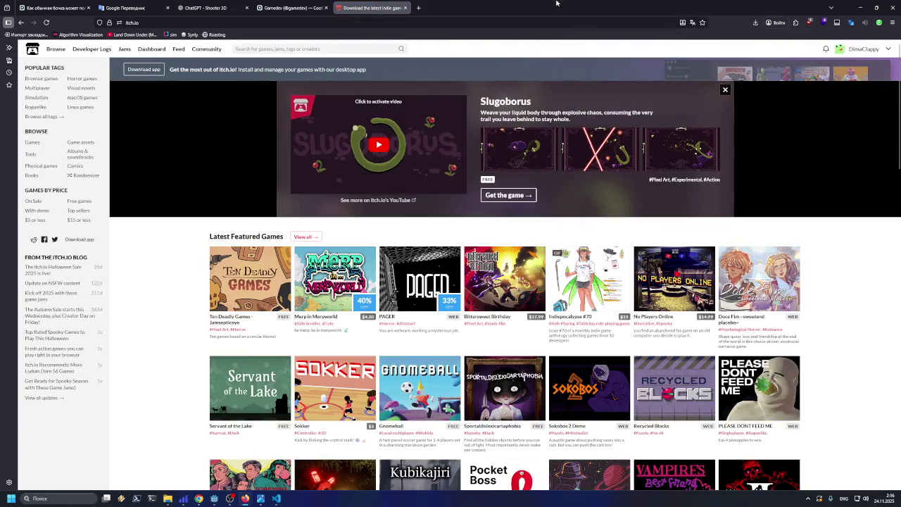
click(405, 7)
click(346, 8)
text(www.reddit.com)
key(Return)
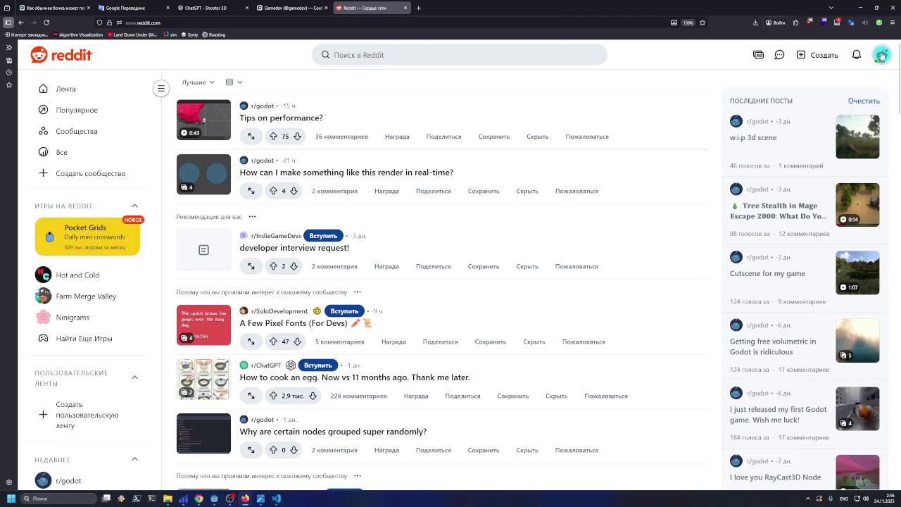
click(801, 90)
click(881, 55)
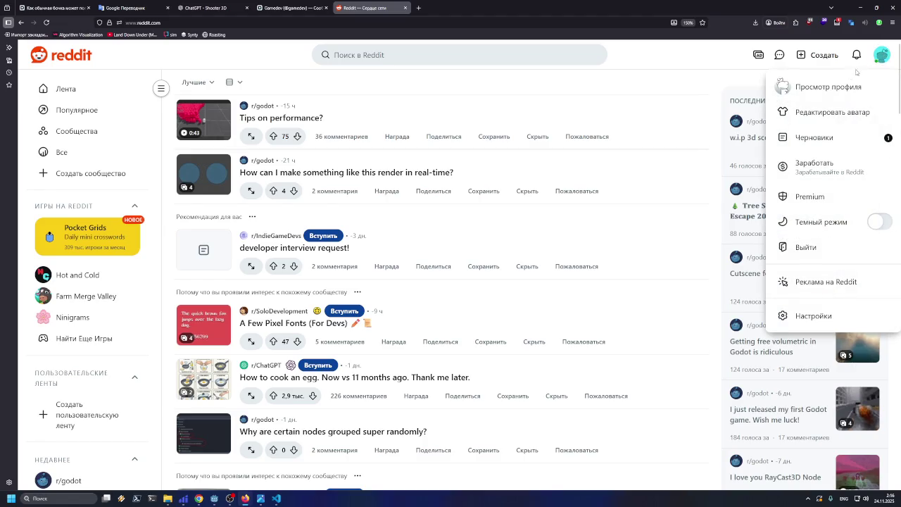
click(292, 22)
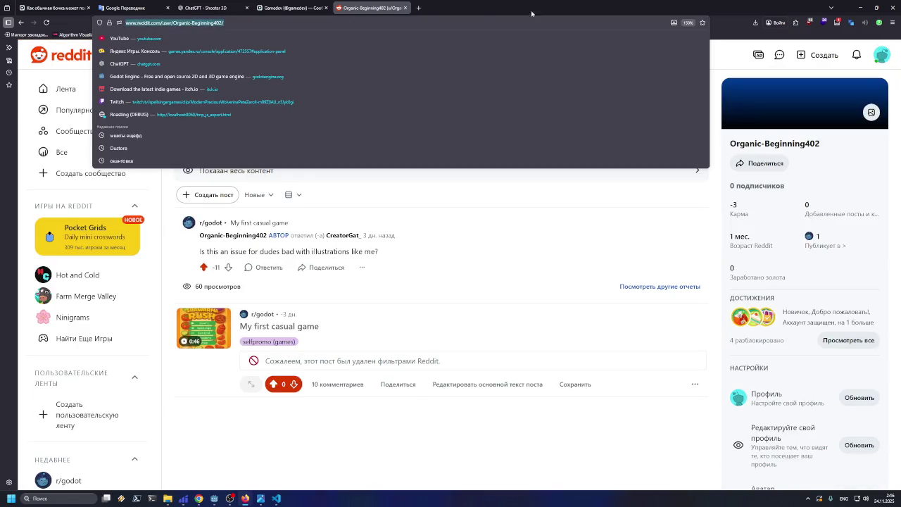
Load the profile address in a new private window to view it logged out
click(891, 26)
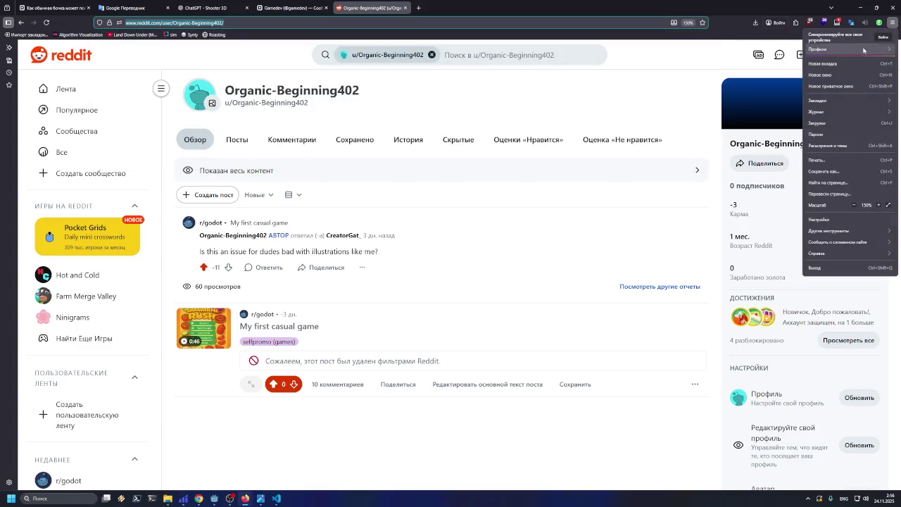
click(843, 86)
key(ctrl+v)
key(Return)
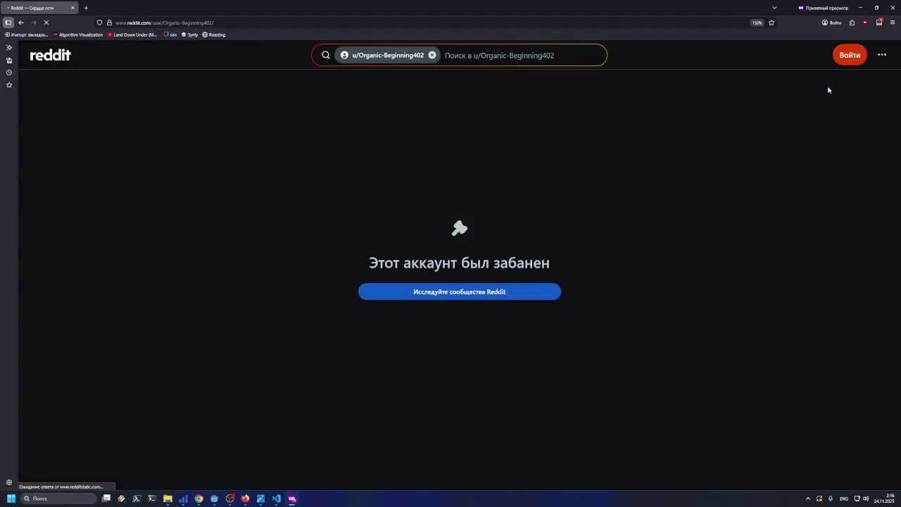
Close the private window and the Reddit tab, then minimize the browser
mouse_move(166, 7)
mouse_down()
mouse_move(105, 9)
mouse_move(145, 42)
mouse_move(172, 43)
mouse_up()
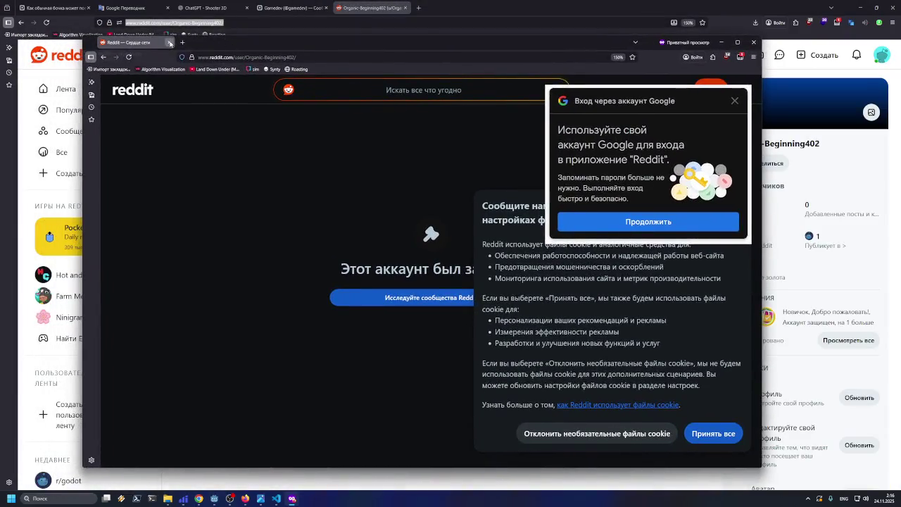
click(169, 43)
click(404, 8)
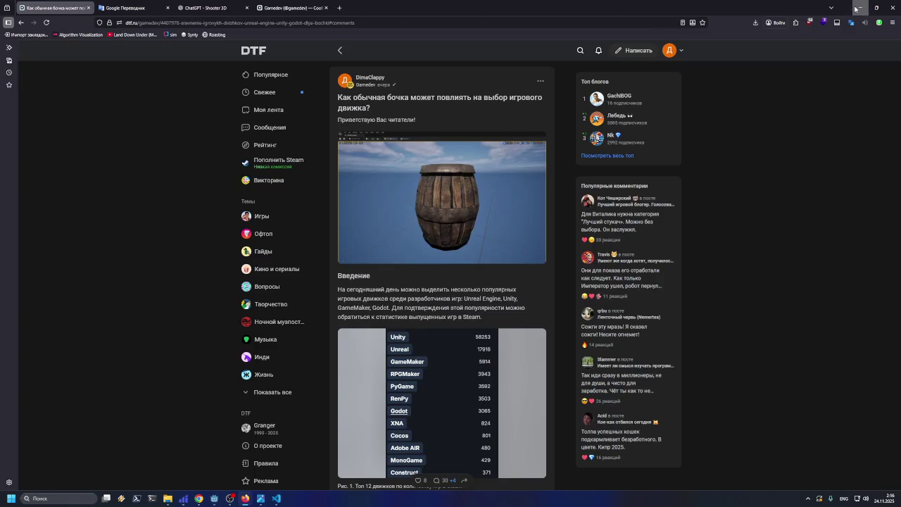
click(860, 7)
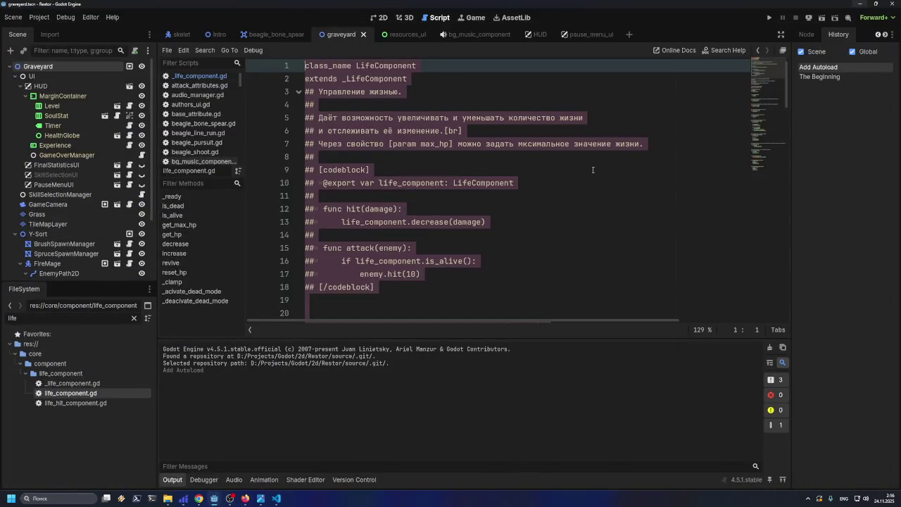
Scroll through life_component.gd via the minimap and back up to line 1
scroll(561, 196, down, 10)
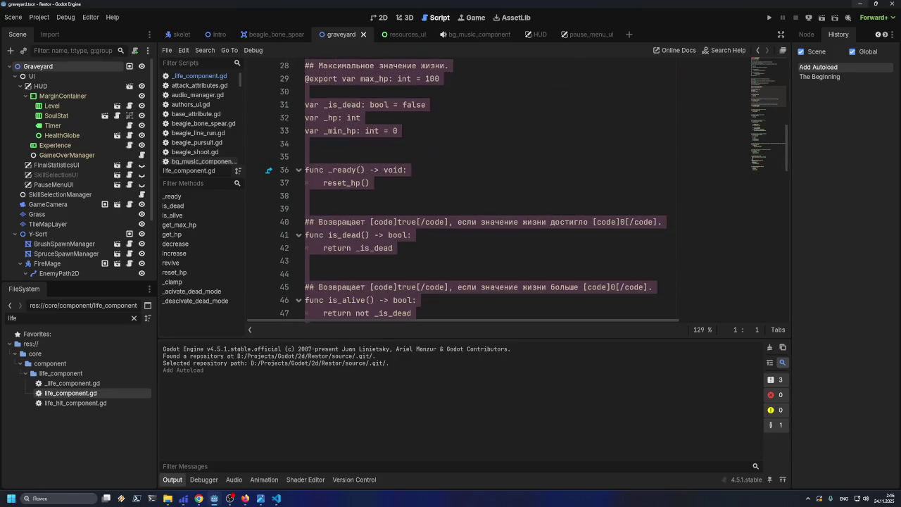
click(769, 145)
drag(770, 141, 767, 158)
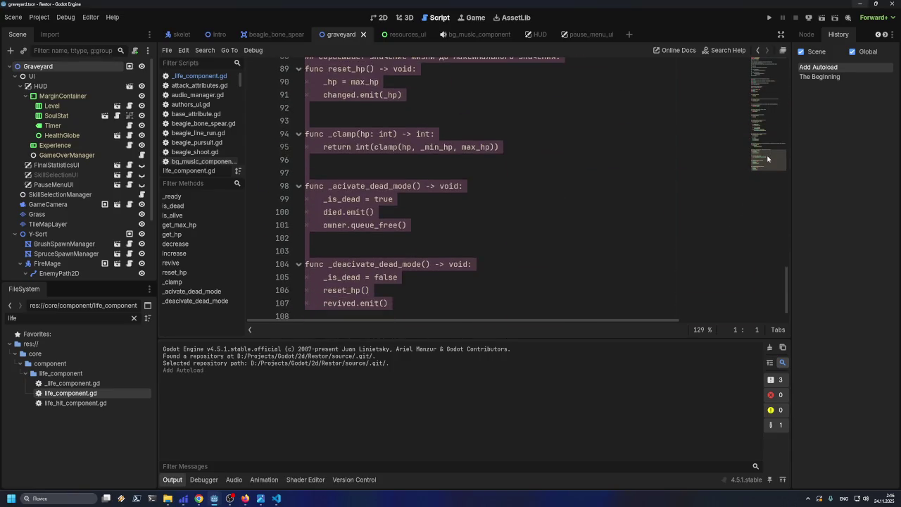
scroll(628, 191, down, 1)
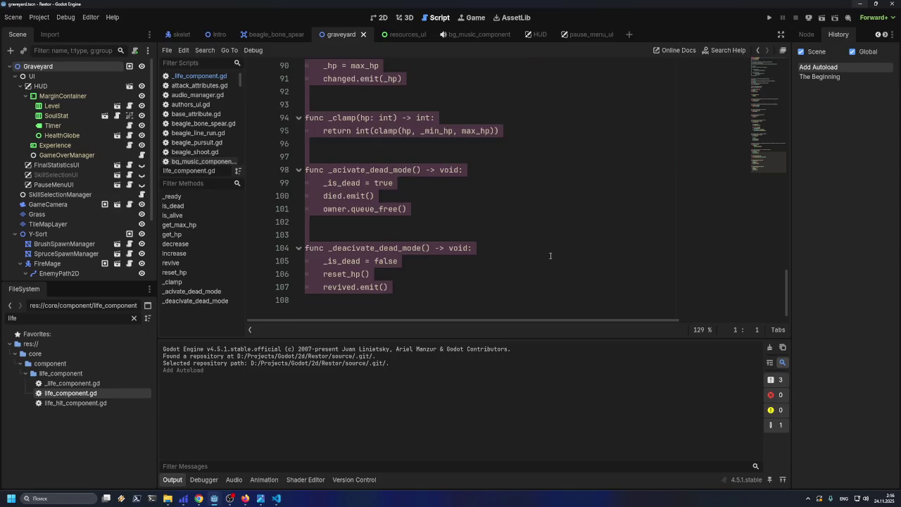
scroll(628, 192, up, 20)
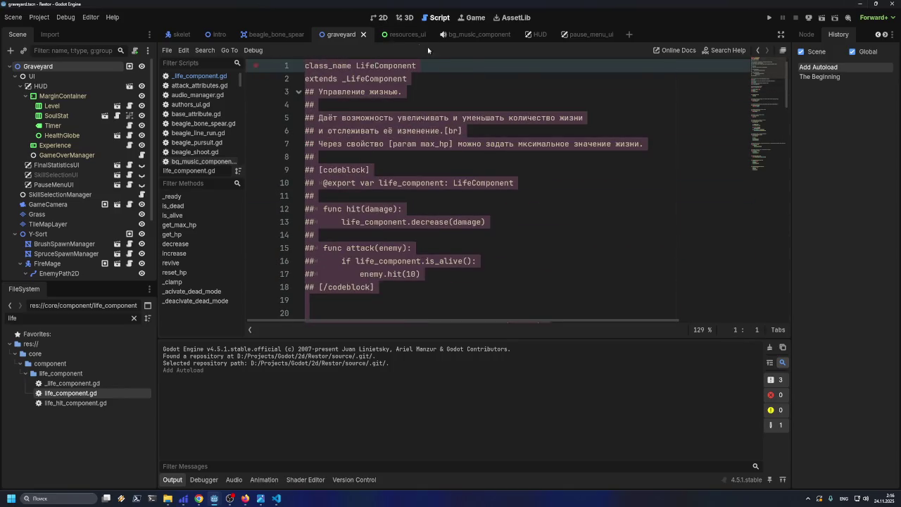
Bring the second Godot window, showing melee_enemy and hurtbox.gd, to the front
click(858, 6)
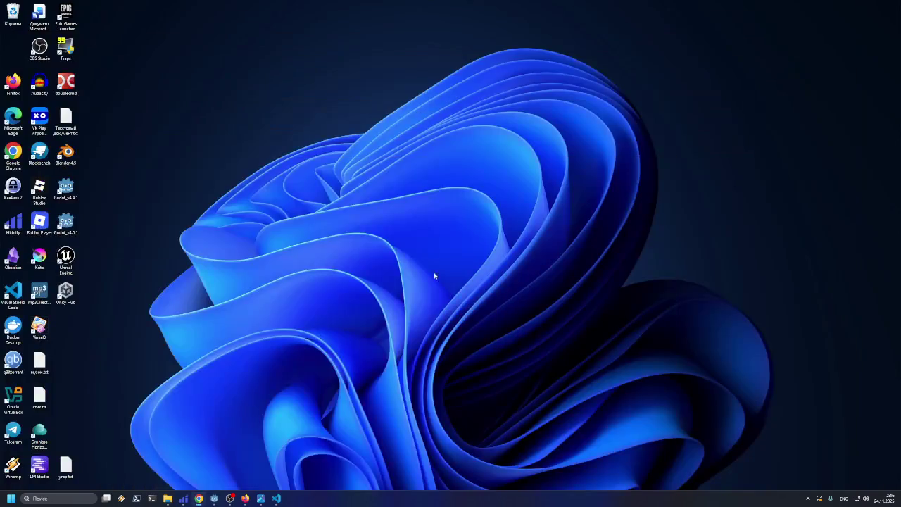
click(266, 501)
mouse_move(214, 498)
click(221, 467)
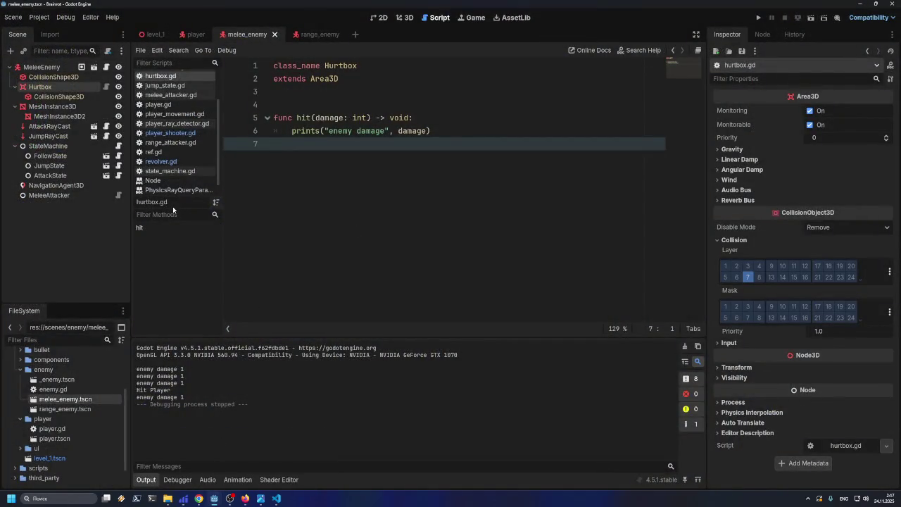
Enlarge the FileSystem dock, collapse the enemy and player folders, and deselect Hurtbox
mouse_move(82, 303)
mouse_down()
mouse_move(106, 244)
mouse_move(126, 256)
mouse_up()
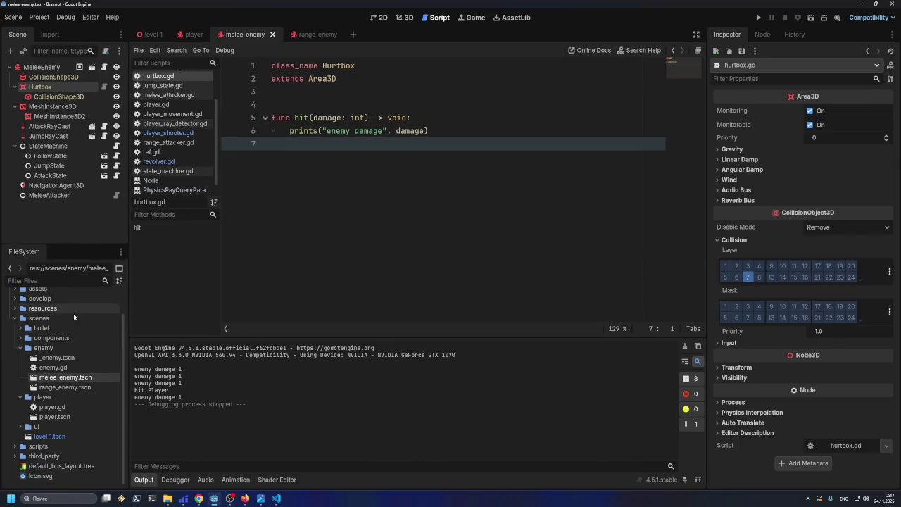
click(21, 348)
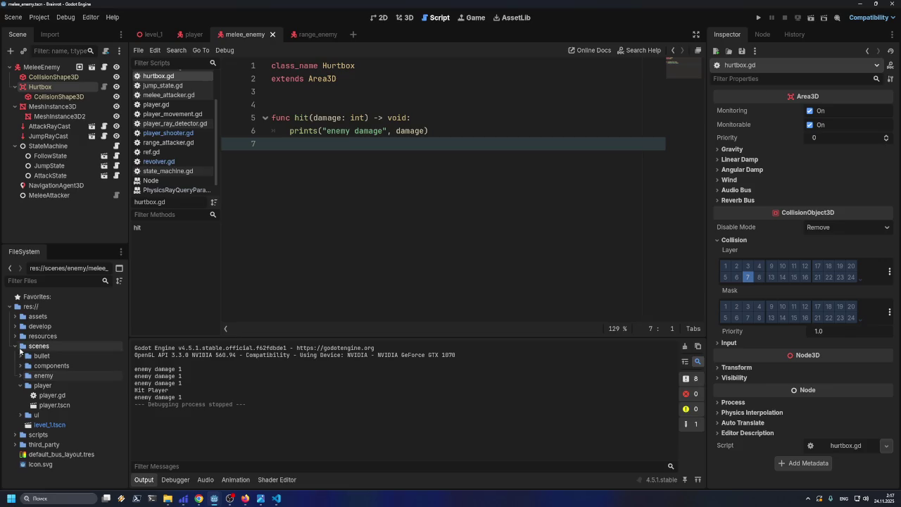
click(16, 384)
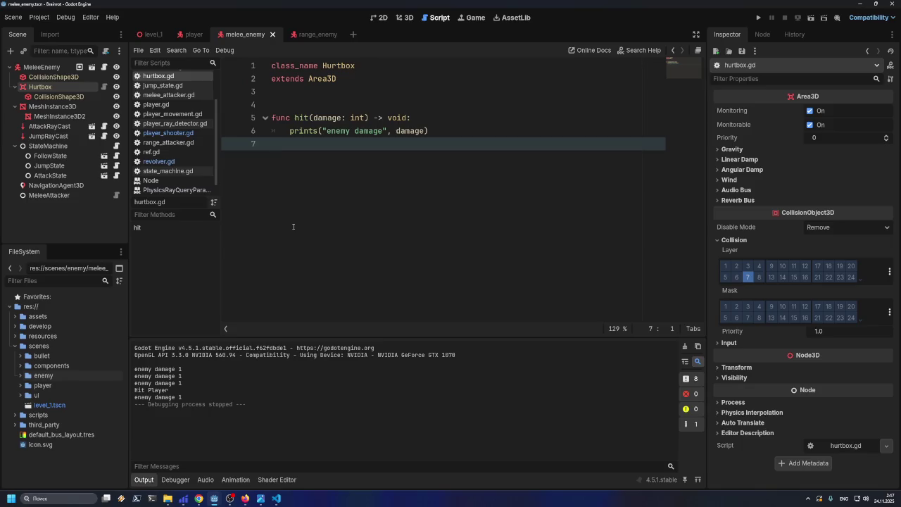
click(90, 224)
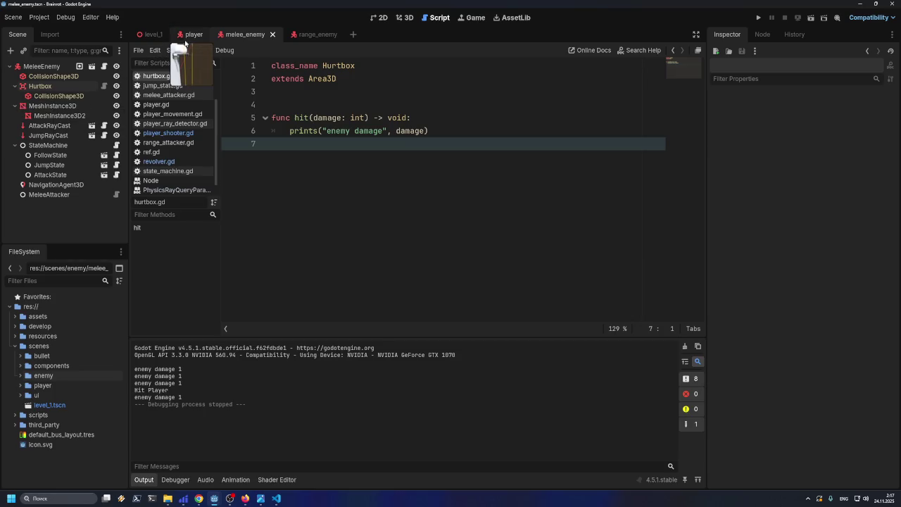
Open the _enemy scene inherited by range_enemy and inspect its Enemy, CollisionShape3D and Hurtbox nodes
mouse_move(299, 39)
click(40, 86)
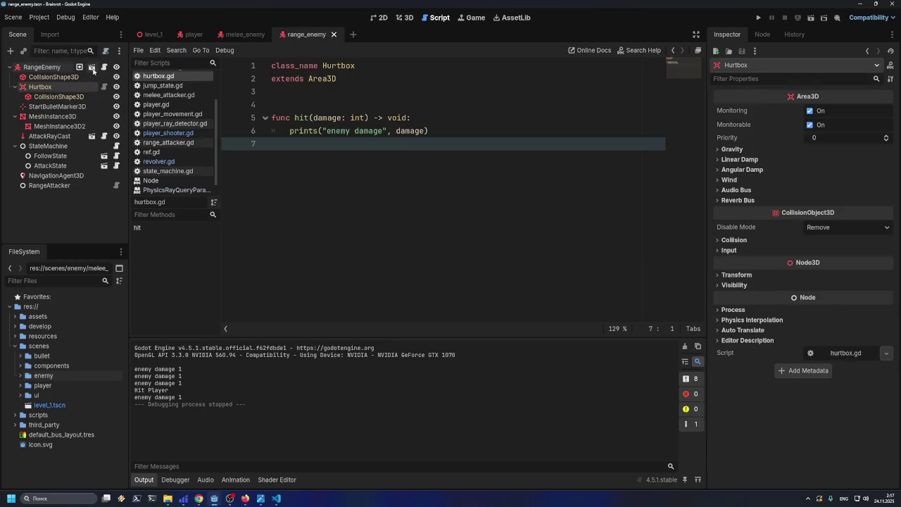
click(26, 67)
click(30, 86)
click(24, 67)
click(42, 76)
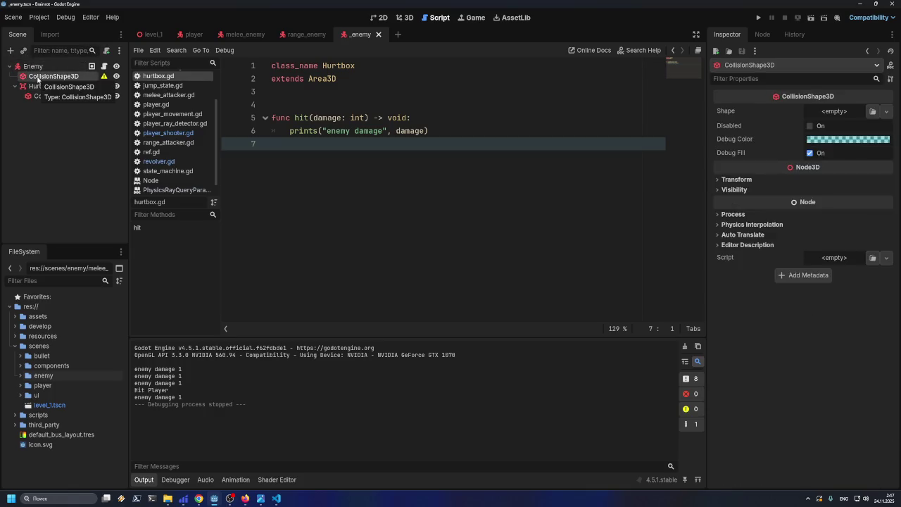
click(35, 86)
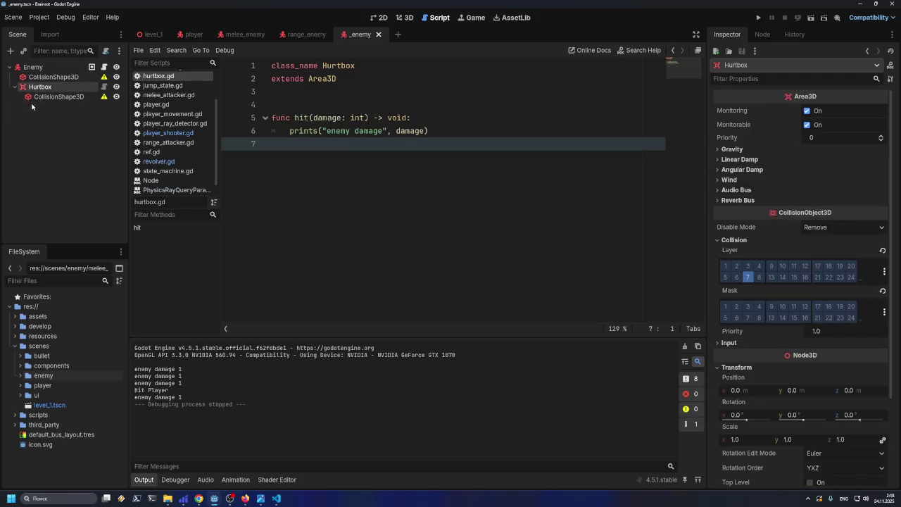
click(47, 99)
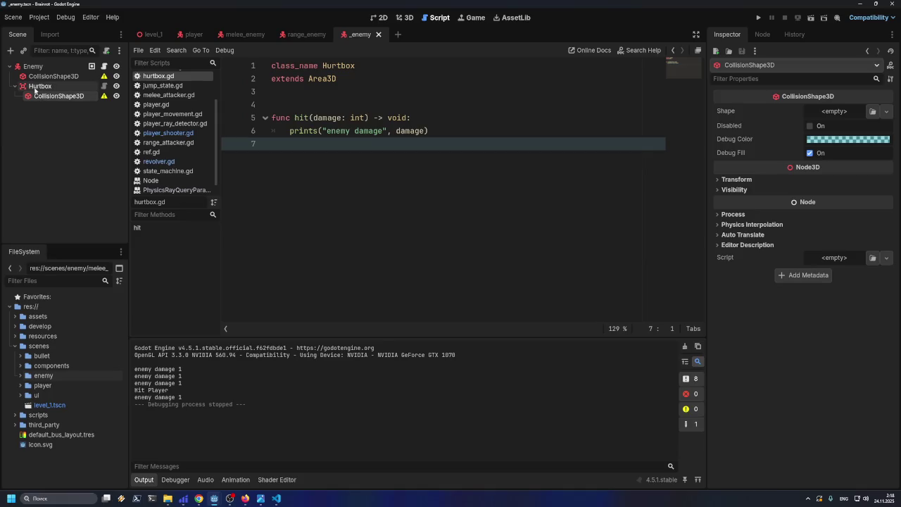
click(44, 19)
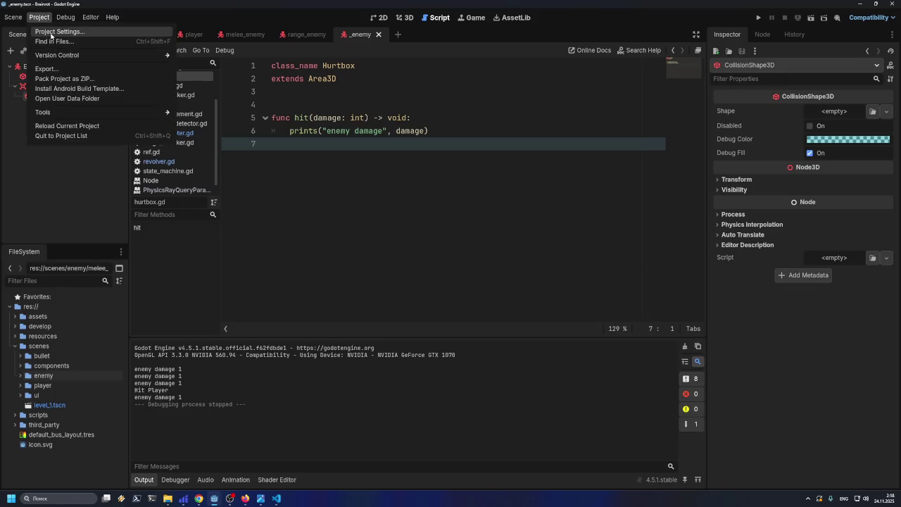
click(59, 31)
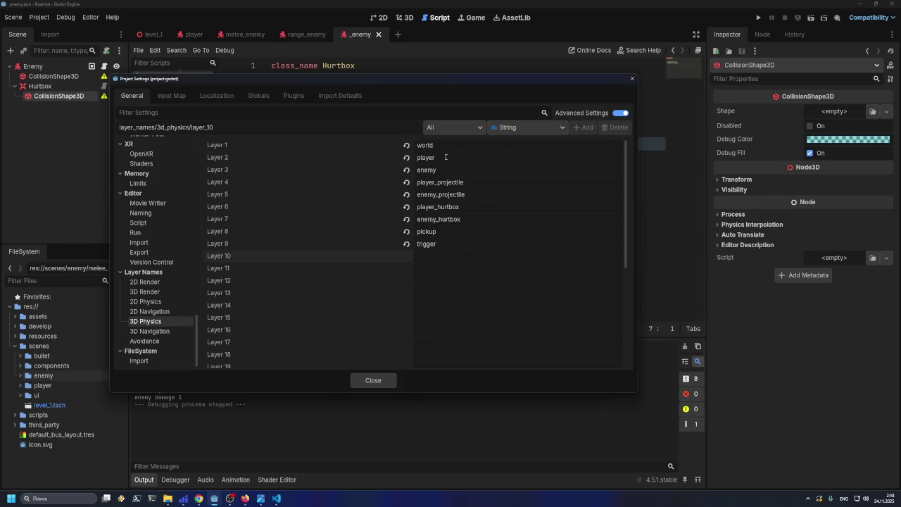
double_click(478, 209)
click(631, 80)
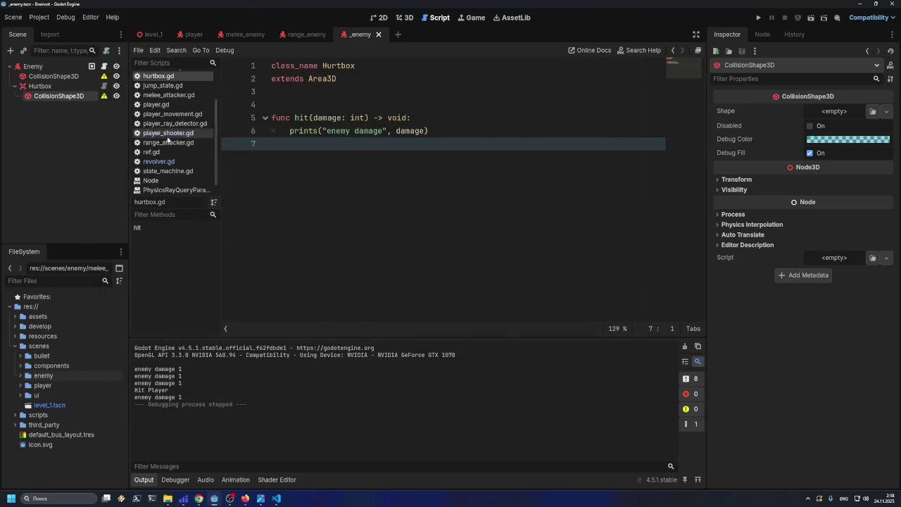
Open player_shooter.gd and examine the layer_masks value 1 << 6 on line 40
click(167, 133)
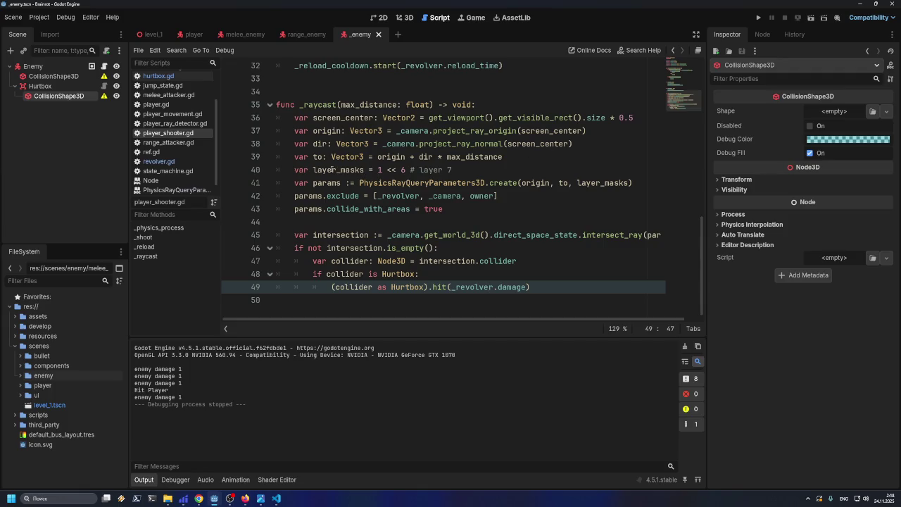
click(334, 170)
double_click(334, 169)
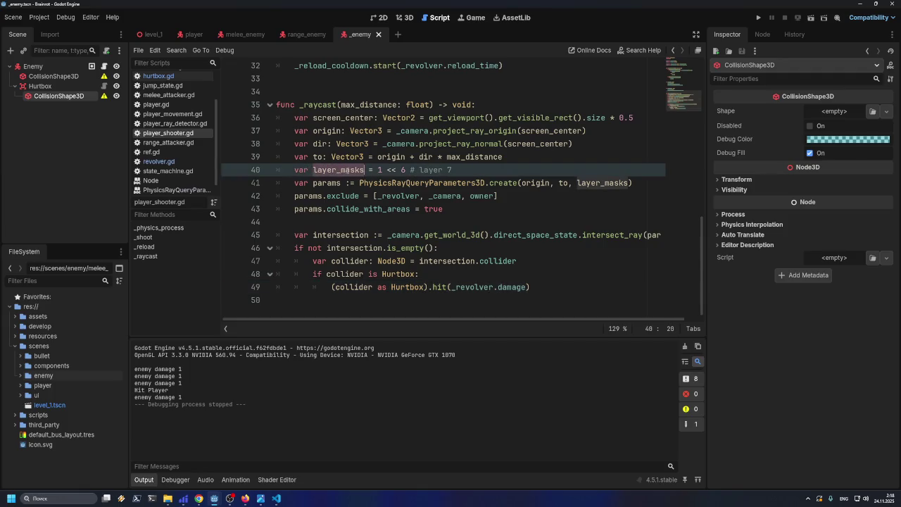
drag(379, 170, 453, 170)
mouse_move(461, 183)
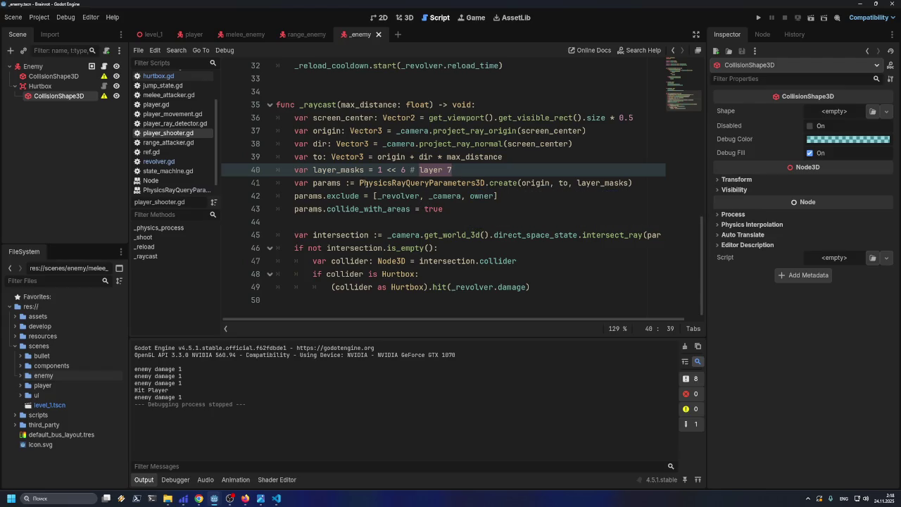
double_click(338, 169)
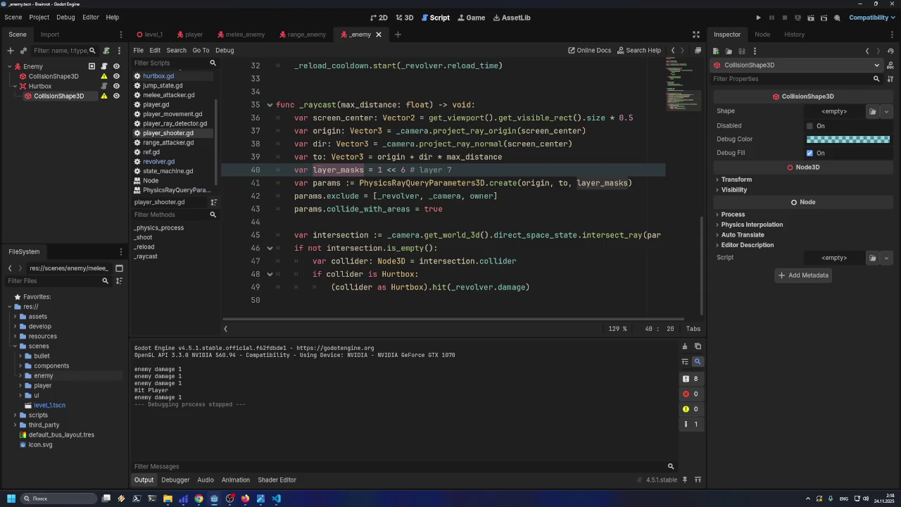
Check that line 43 sets collide_with_areas to true, and check the Enemy's collision layers
drag(296, 209, 442, 209)
click(347, 219)
drag(327, 209, 412, 209)
double_click(433, 209)
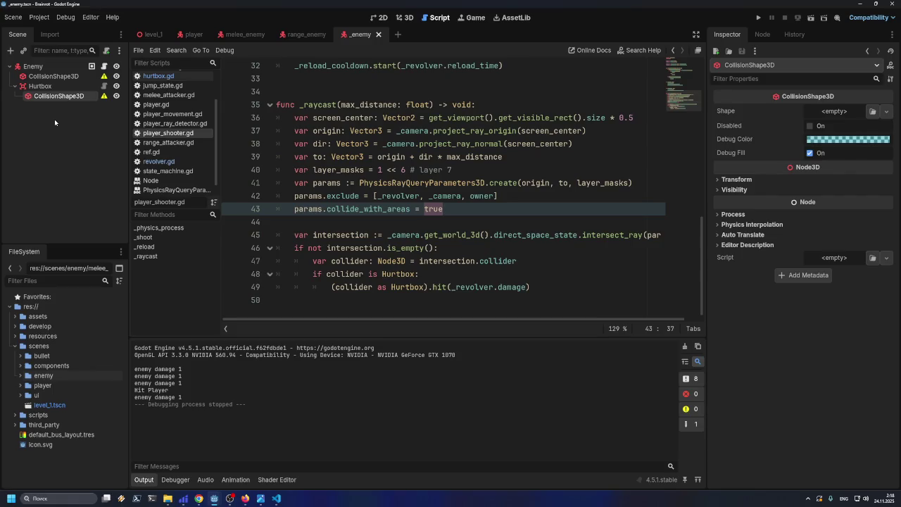
click(324, 220)
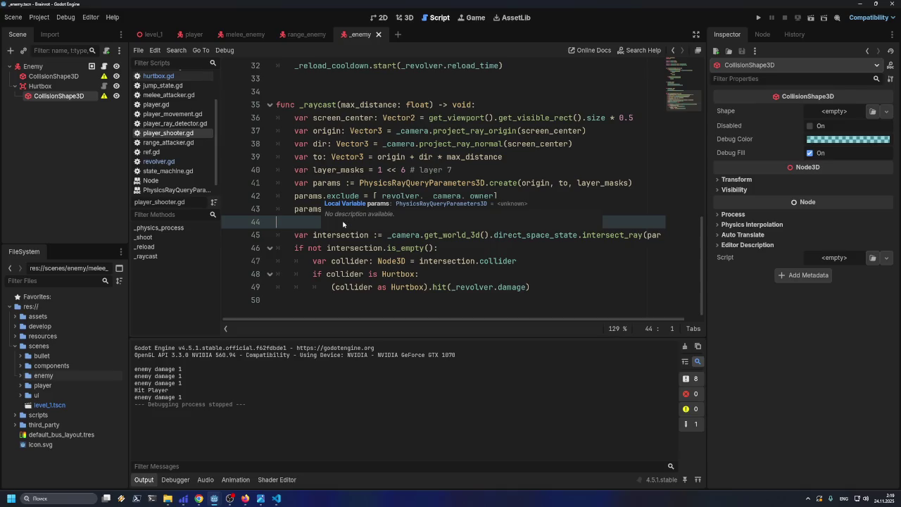
click(293, 209)
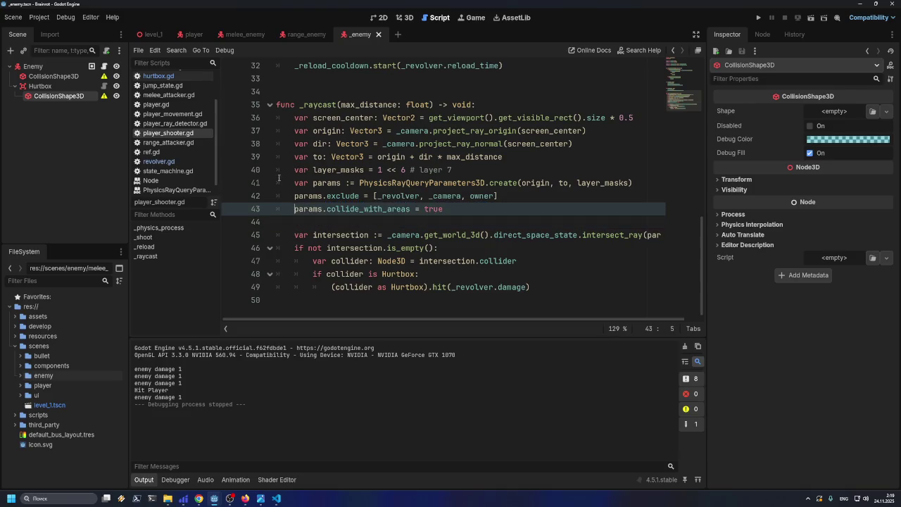
click(33, 67)
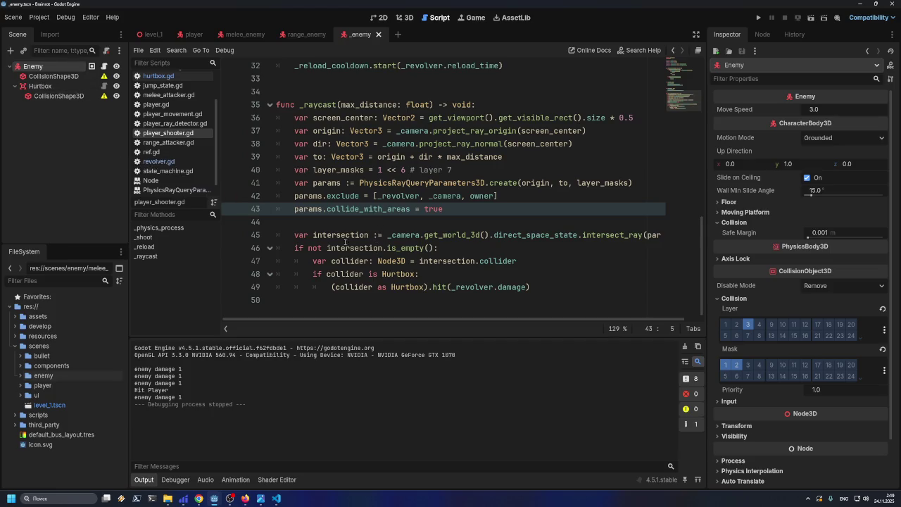
Review the collider's Hurtbox check and its hit(_revolver.damage) call on lines 47-49
drag(312, 262, 520, 261)
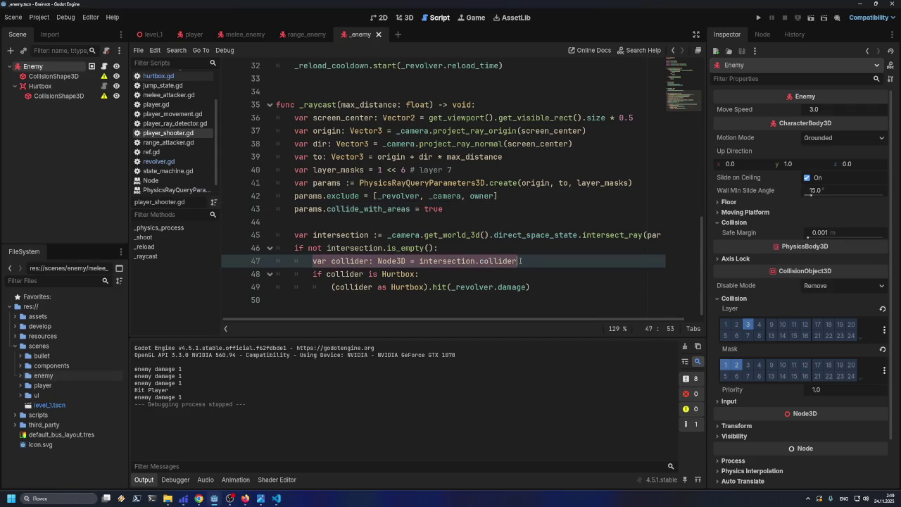
drag(312, 274, 420, 274)
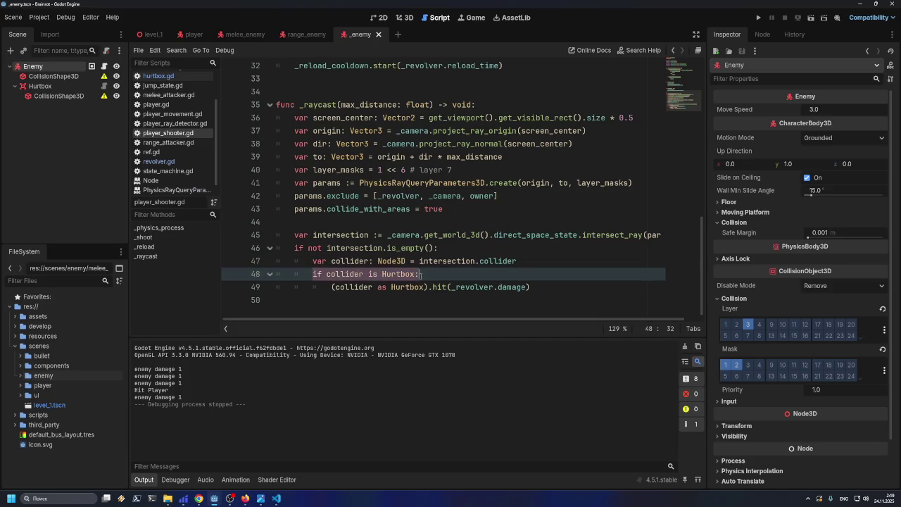
double_click(385, 274)
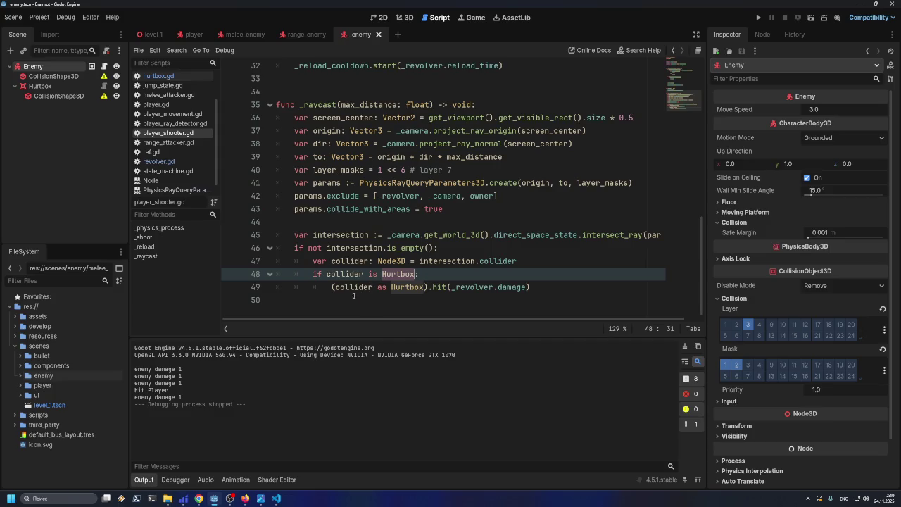
click(447, 287)
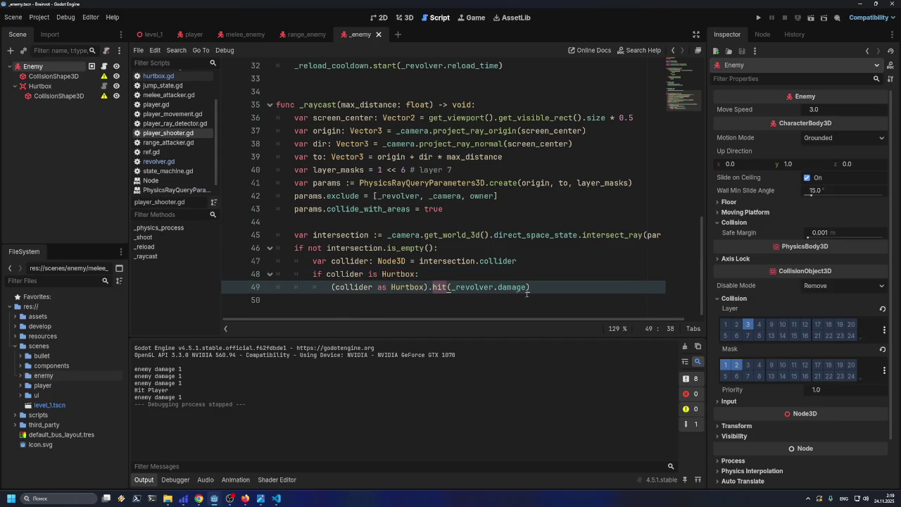
drag(451, 287, 527, 286)
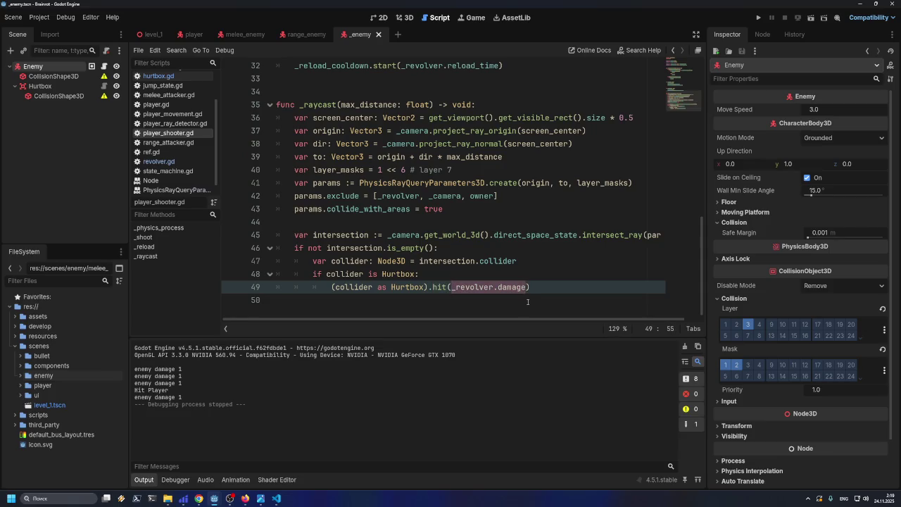
click(447, 287)
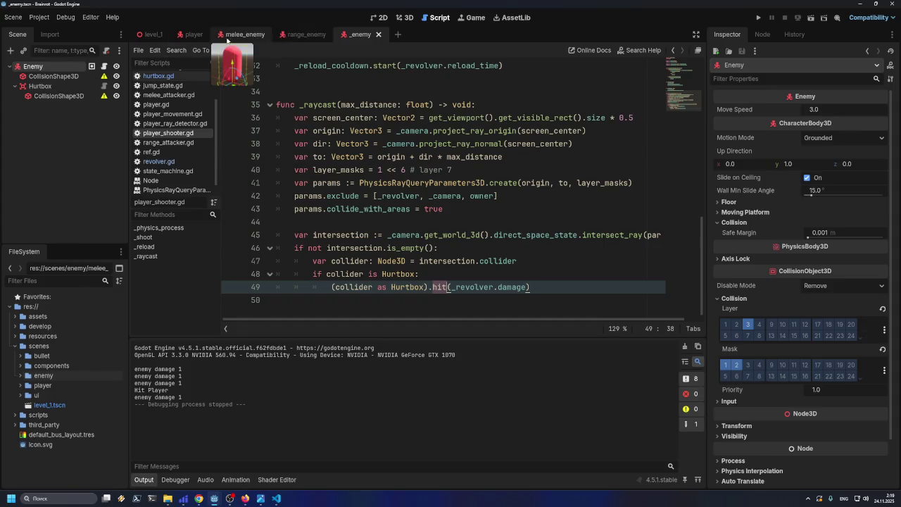
click(306, 33)
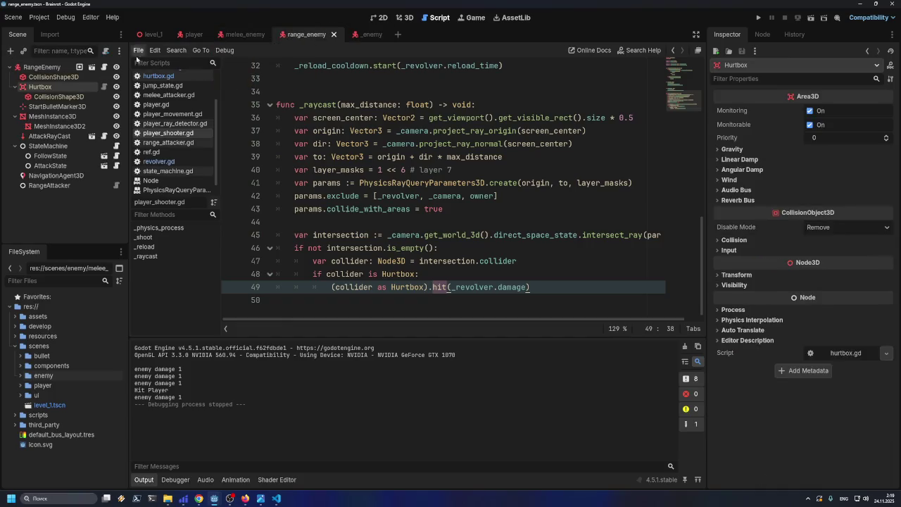
Open hurtbox.gd and look over its hit function printing 'enemy damage'
click(104, 67)
click(104, 86)
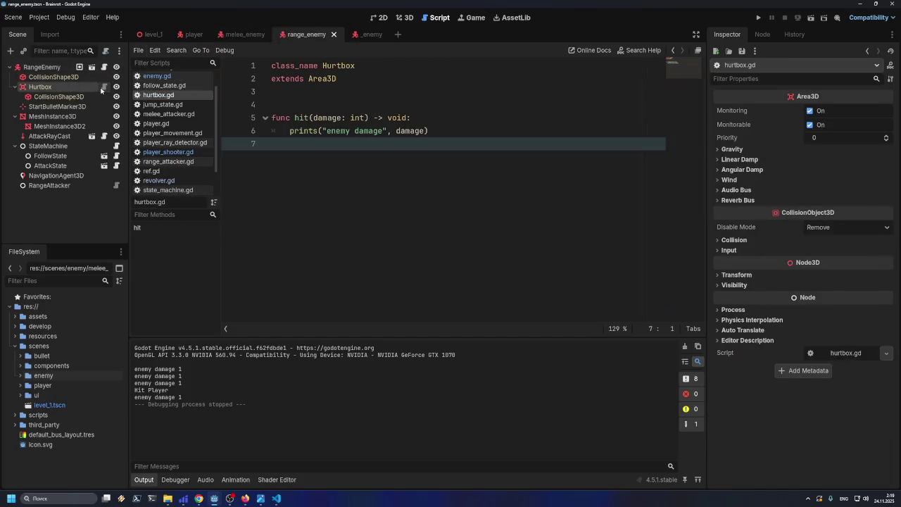
double_click(301, 117)
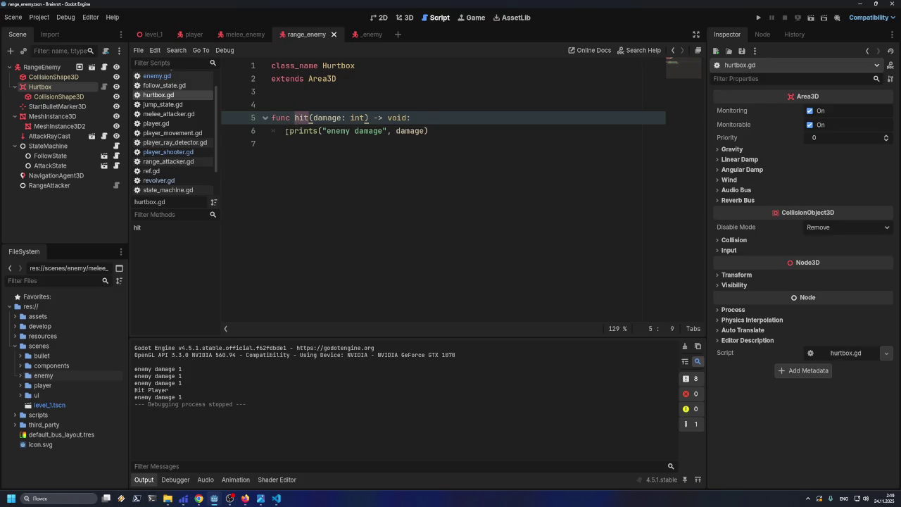
drag(286, 131, 446, 130)
click(446, 130)
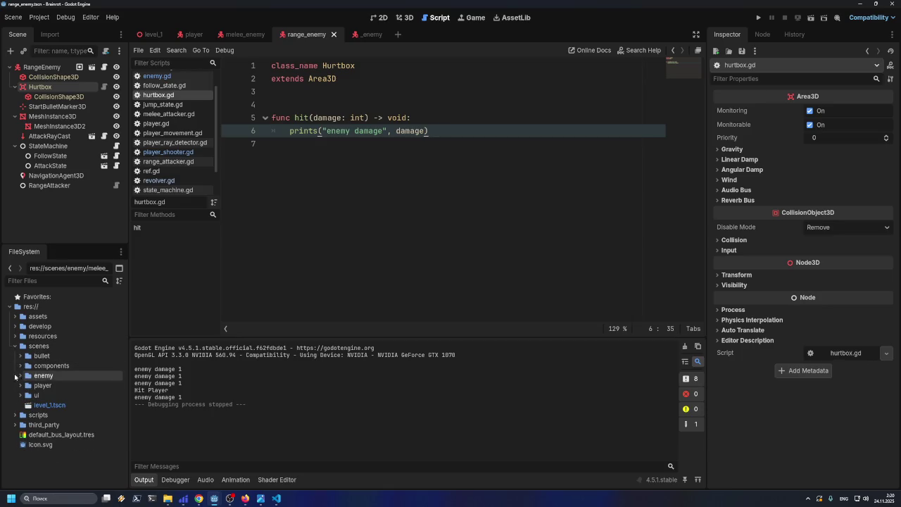
Expand res://scripts and collapse the hurtbox subfolder so components is visible
click(14, 345)
click(14, 355)
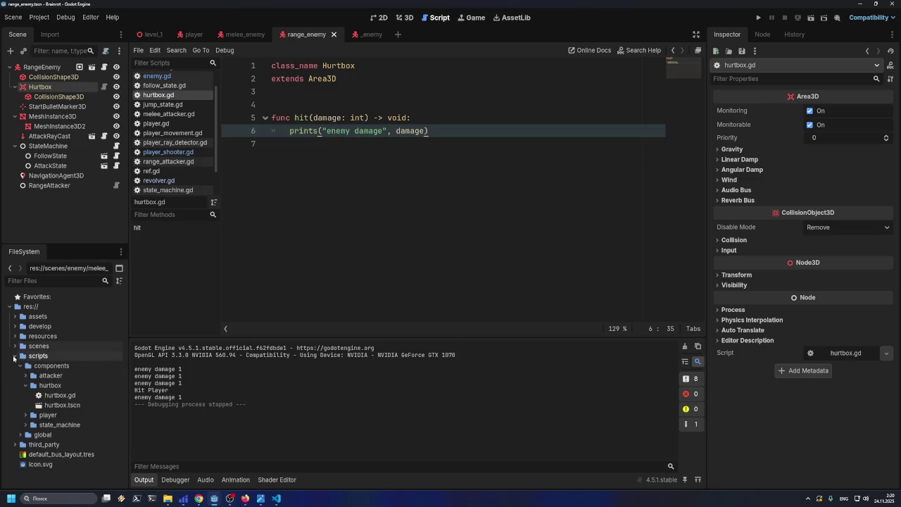
click(25, 385)
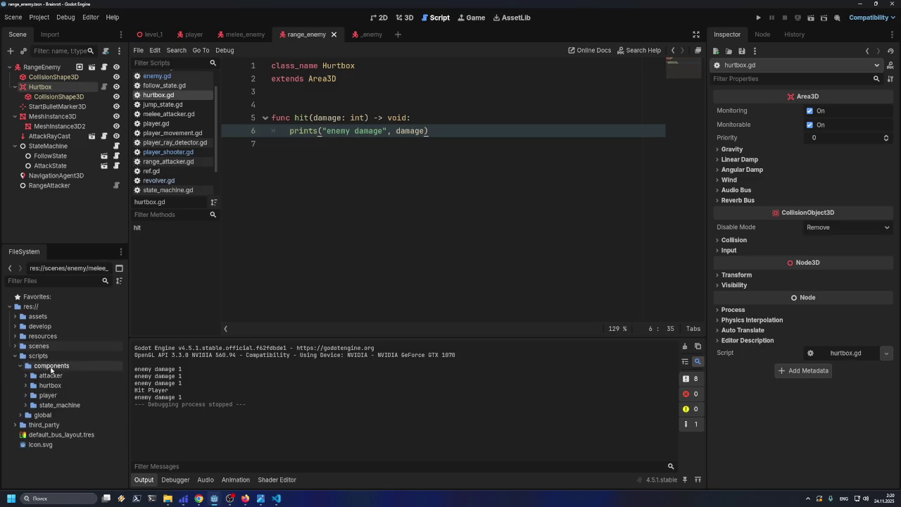
Create a new script named life.gd in the scripts/components folder
right_click(52, 368)
mouse_move(86, 337)
click(221, 359)
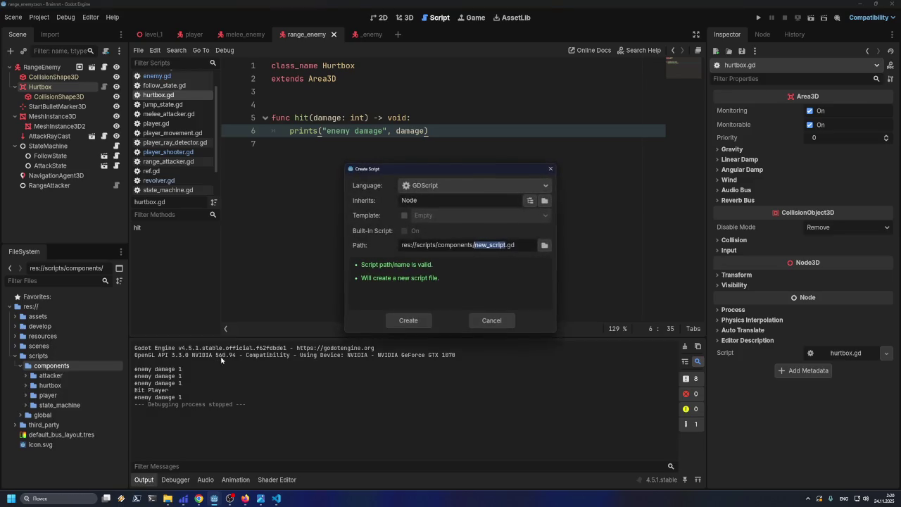
text(life)
key(Return)
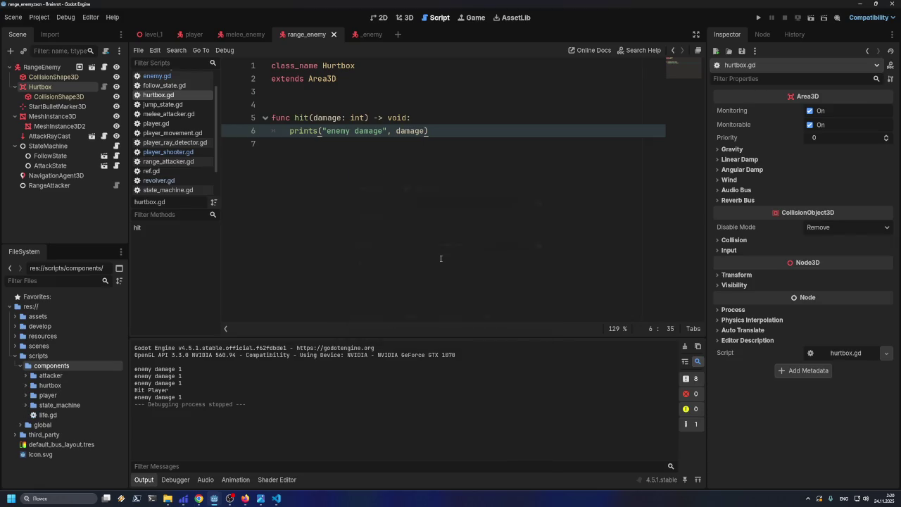
Open life.gd and add an empty line above extends Node
double_click(43, 415)
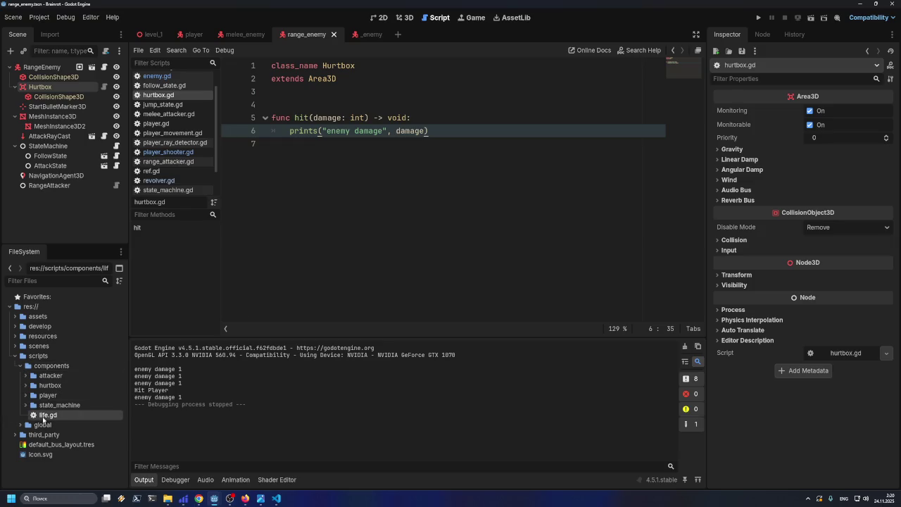
click(270, 65)
key(Return)
key(Up)
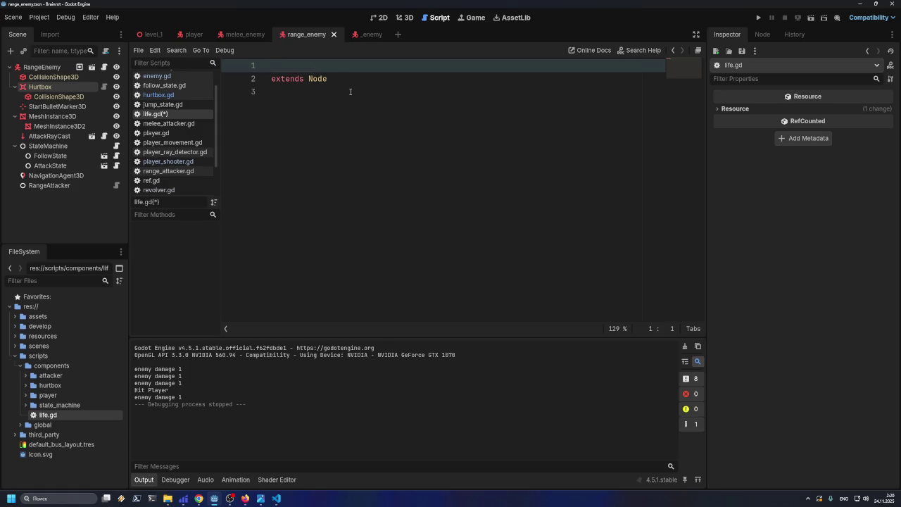
Replace the contents of life.gd with the pasted life-management script
key(ctrl+a)
key(ctrl+v)
scroll(603, 90, up, 10)
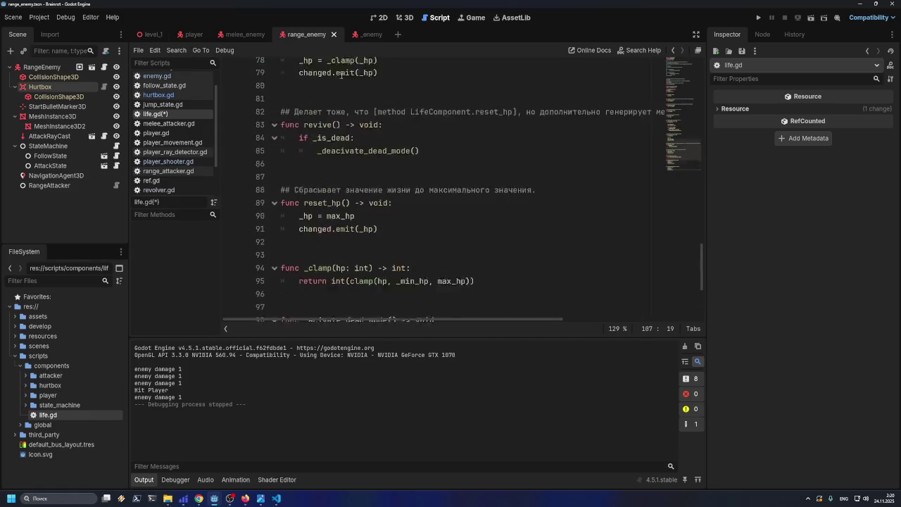
scroll(417, 85, up, 15)
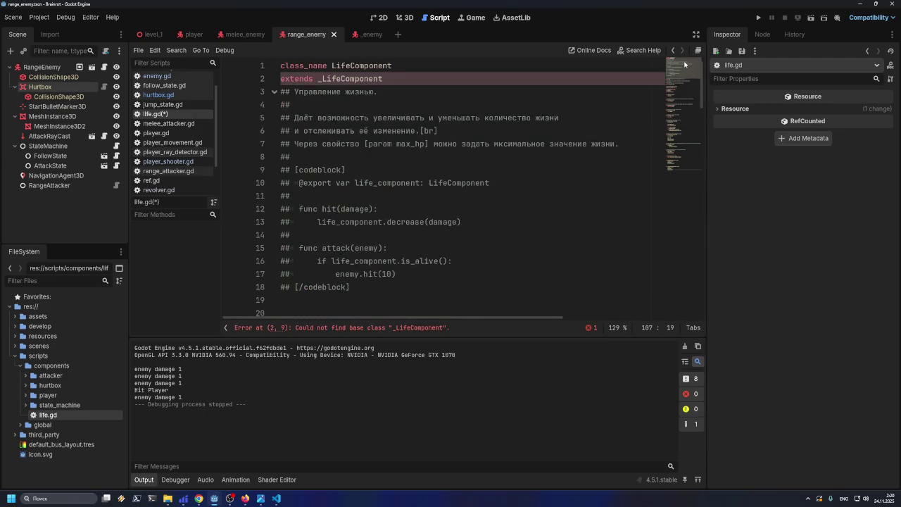
Rename the class to Life extending Node and save the script
mouse_move(392, 65)
mouse_down()
mouse_move(350, 65)
mouse_move(340, 79)
mouse_up()
key(BackSpace)
click(351, 79)
key(BackSpace)
click(285, 78)
click(317, 78)
key(shift+End)
text(N)
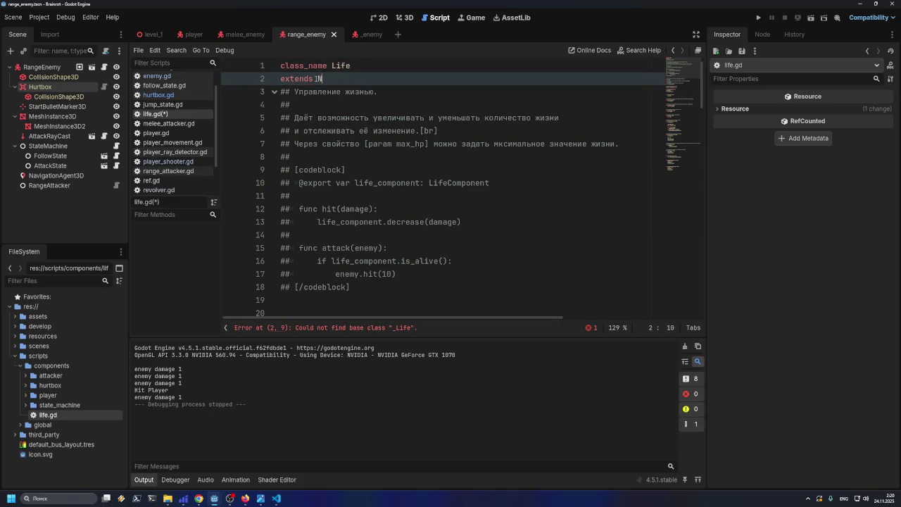
key(Escape)
click(433, 66)
key(ctrl+s)
Scroll down to find the owner.queue_free() call on line 101
click(441, 92)
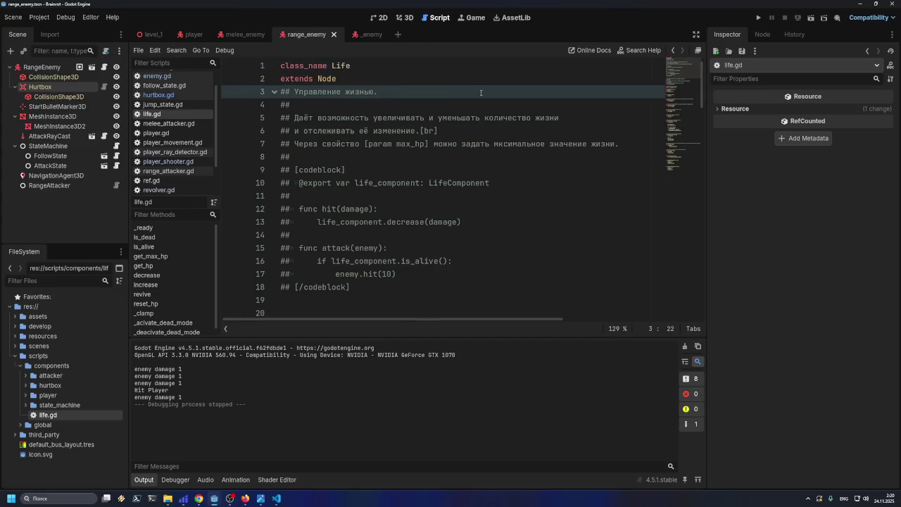
click(678, 89)
mouse_move(678, 90)
mouse_down()
mouse_move(678, 80)
mouse_move(667, 120)
mouse_move(674, 173)
mouse_up()
click(452, 305)
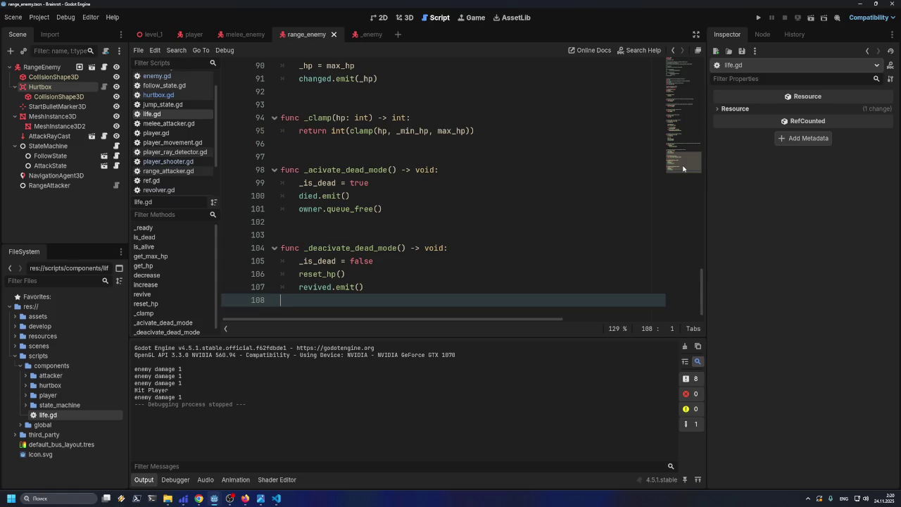
drag(299, 210, 390, 209)
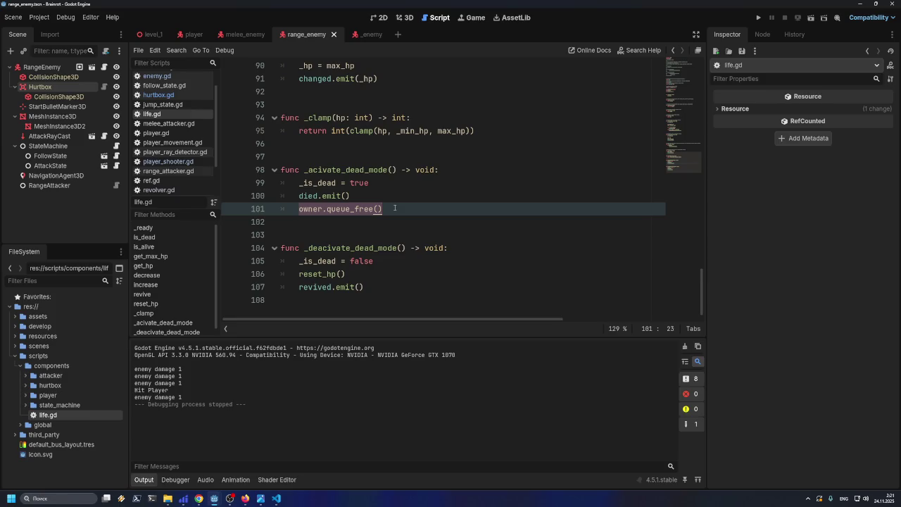
click(358, 209)
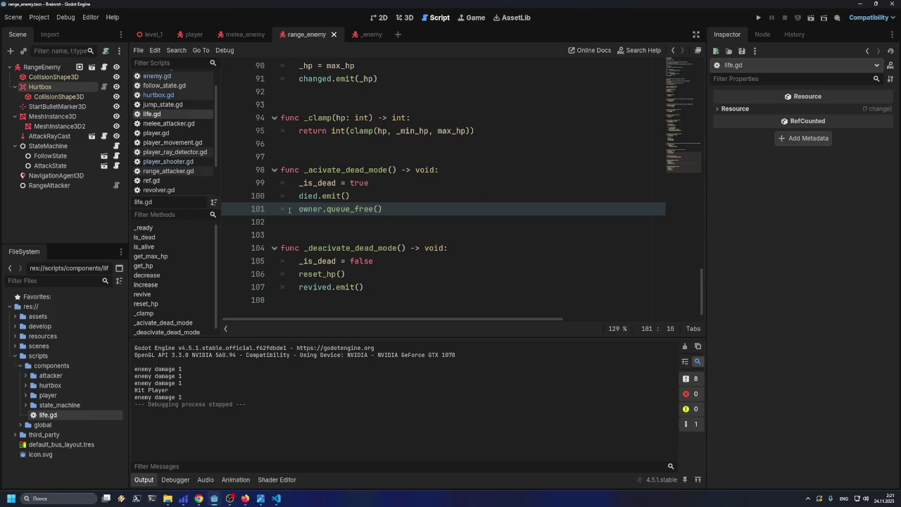
mouse_move(676, 167)
mouse_down()
mouse_move(683, 65)
mouse_move(683, 167)
mouse_up()
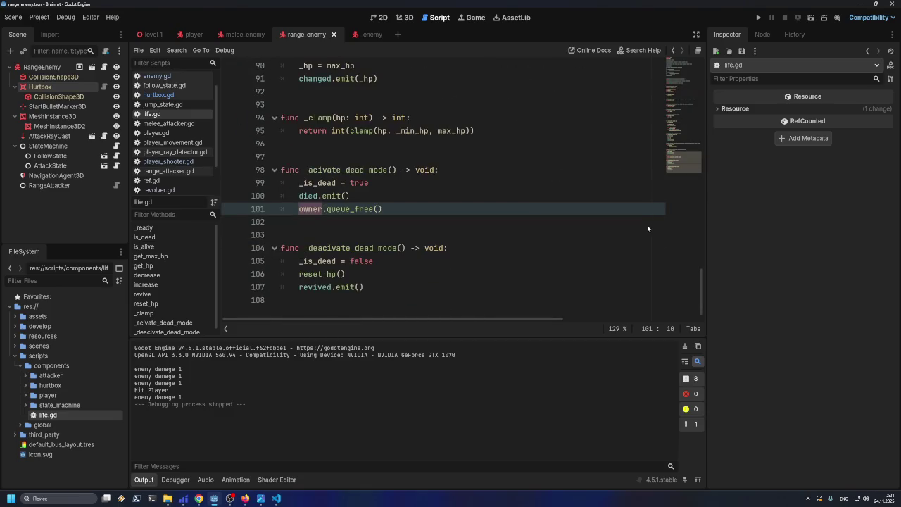
Delete the owner.queue_free() line from _acivate_dead_mode, keeping died.emit()
key(ctrl+f)
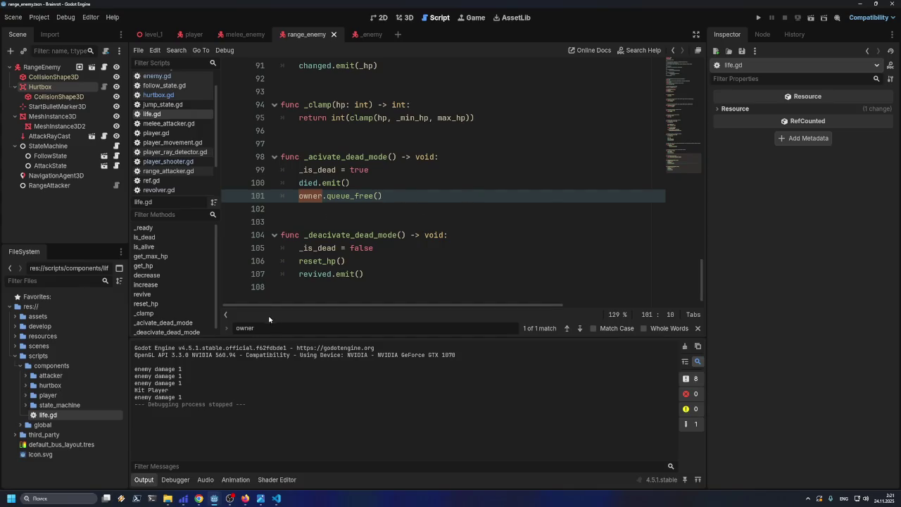
click(293, 198)
click(265, 197)
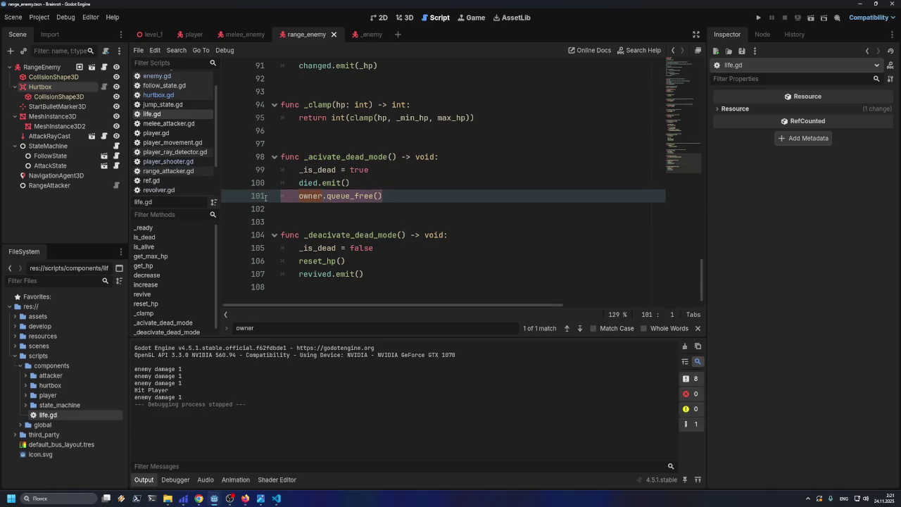
key(Delete)
key(Delete)
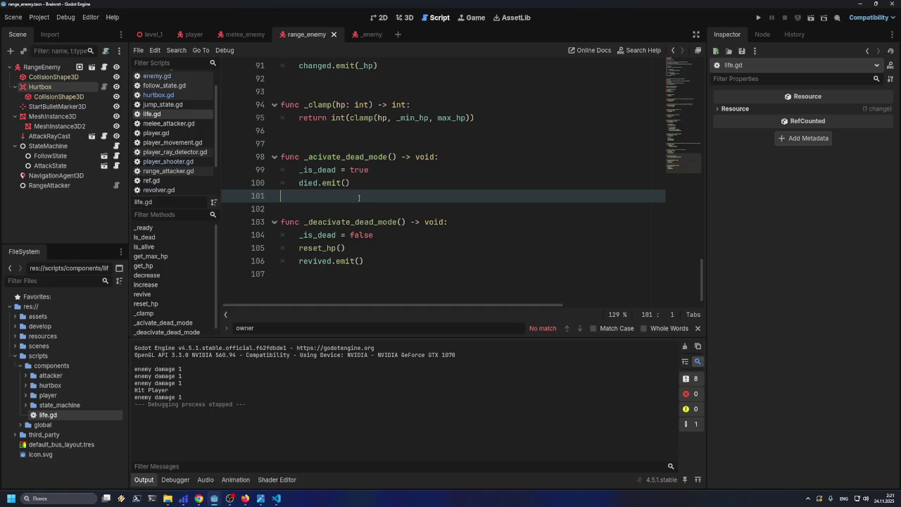
click(365, 184)
key(Down)
key(Down)
key(Down)
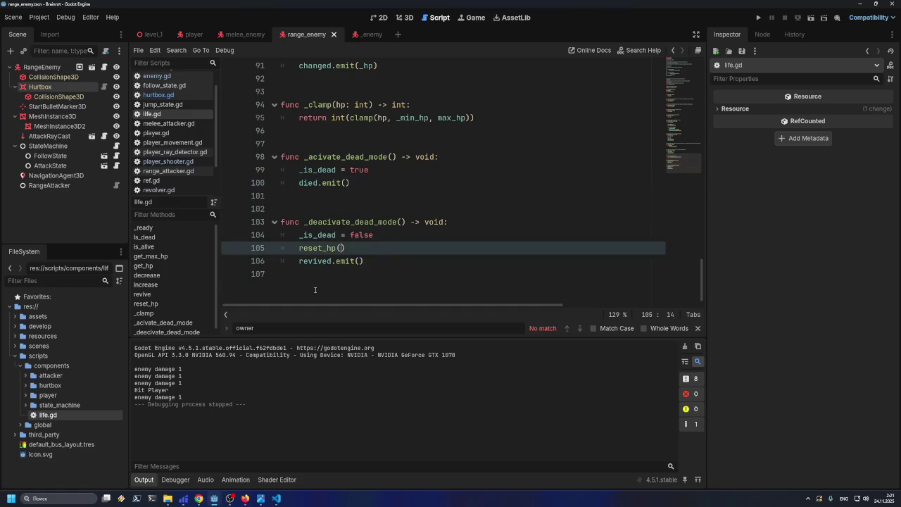
click(341, 200)
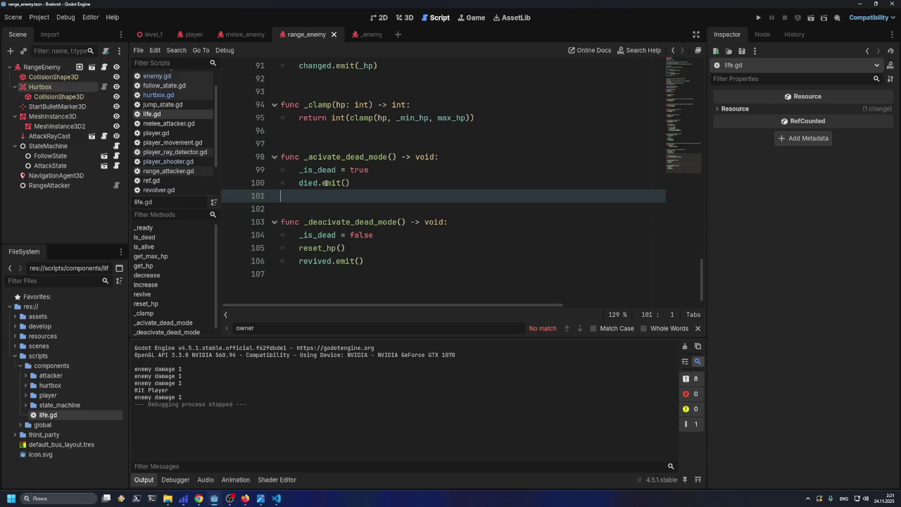
click(317, 182)
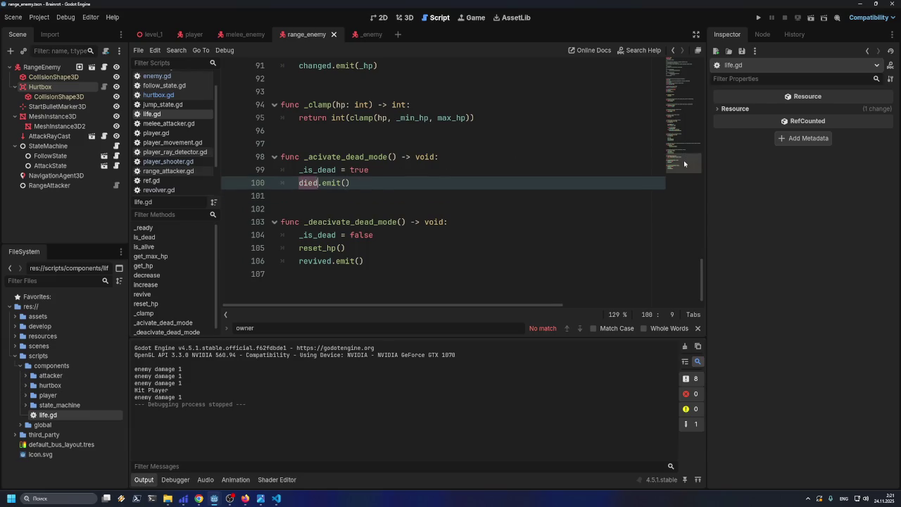
drag(298, 183, 353, 184)
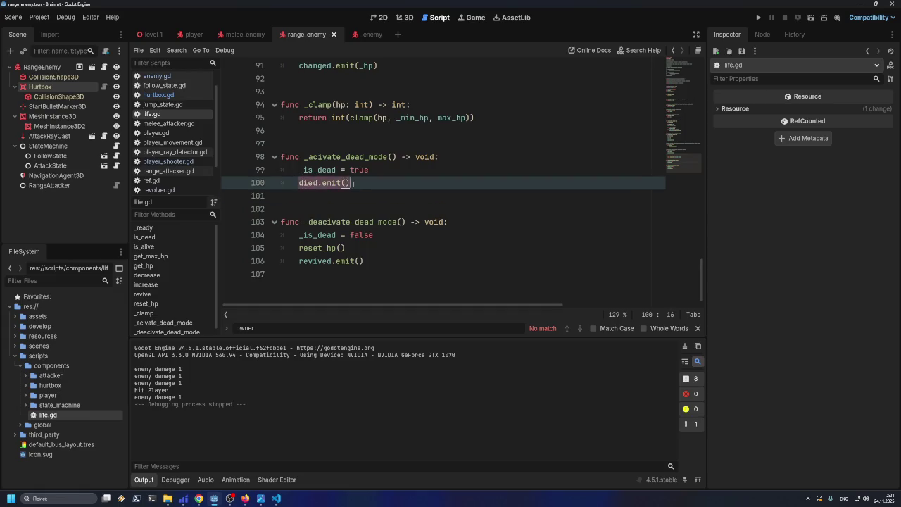
Review _deacivate_dead_mode and the class name Life at the top of the script
click(328, 275)
mouse_move(299, 236)
mouse_down()
mouse_move(375, 237)
mouse_move(346, 249)
mouse_move(381, 259)
mouse_up()
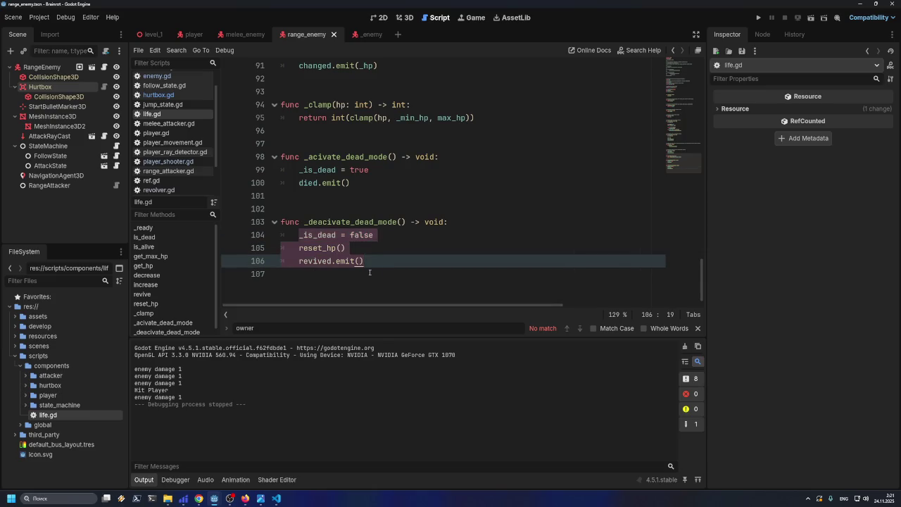
click(337, 274)
double_click(313, 263)
click(306, 275)
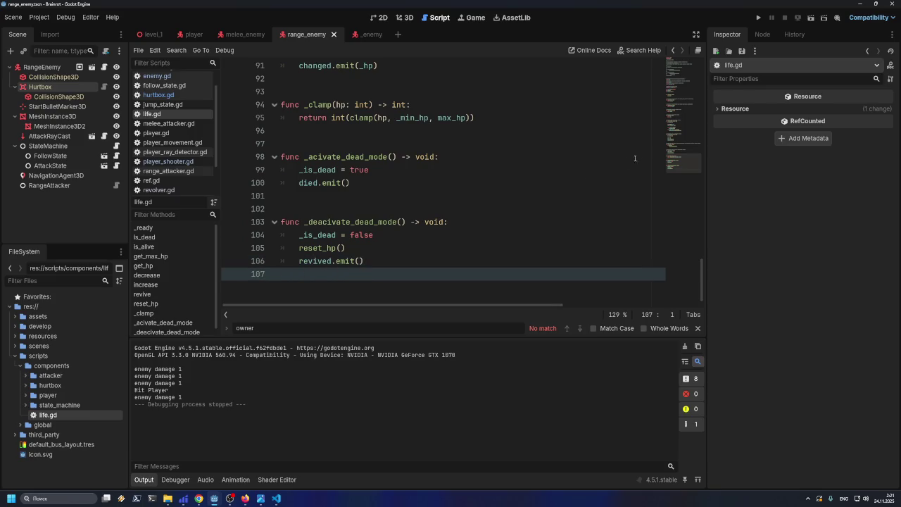
scroll(674, 160, up, 2)
drag(674, 161, 673, 129)
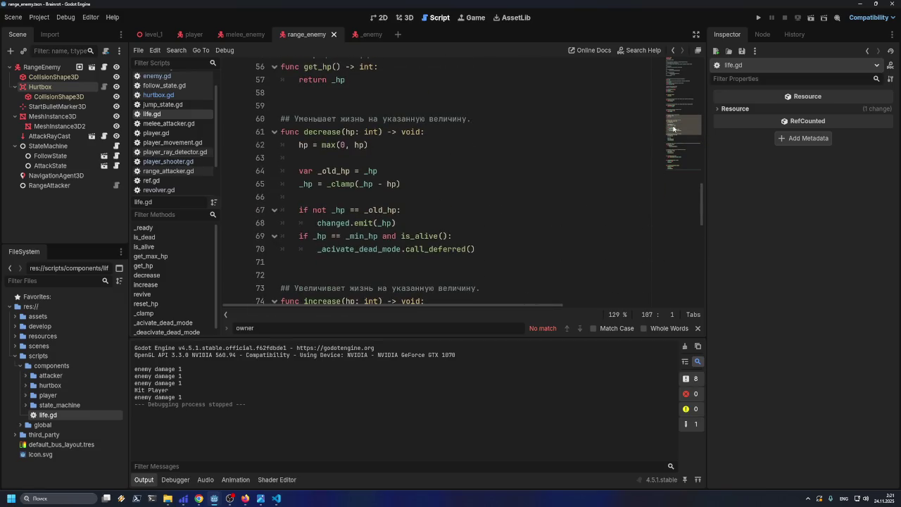
drag(674, 129, 673, 65)
click(404, 138)
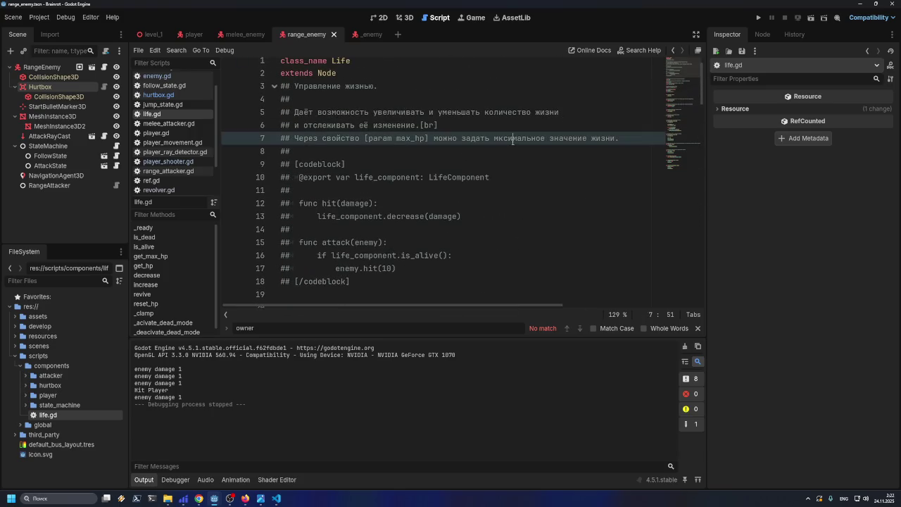
double_click(340, 66)
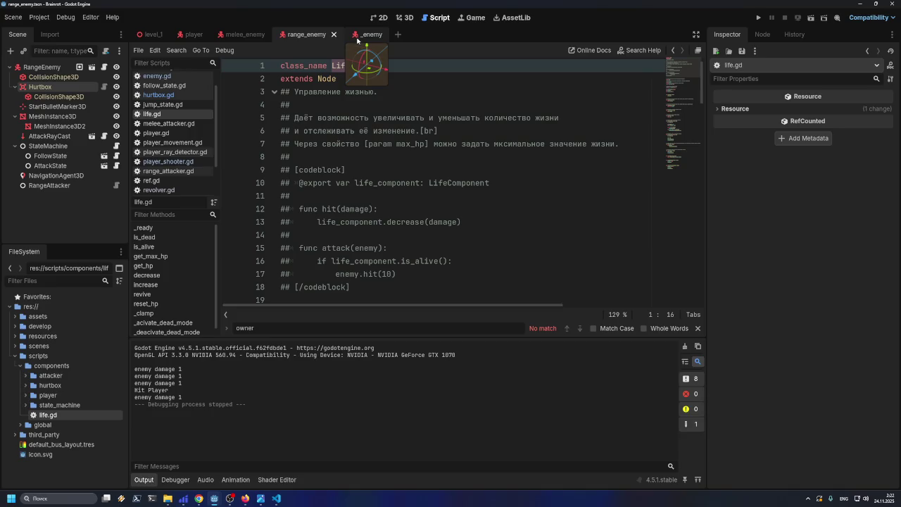
click(357, 40)
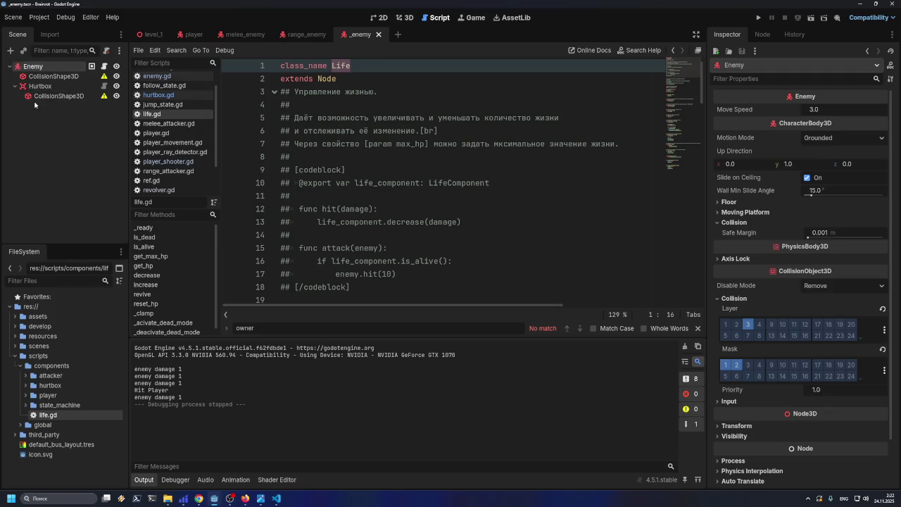
Add a Life child node to Enemy in the _enemy scene, with Max Hp 100
click(10, 51)
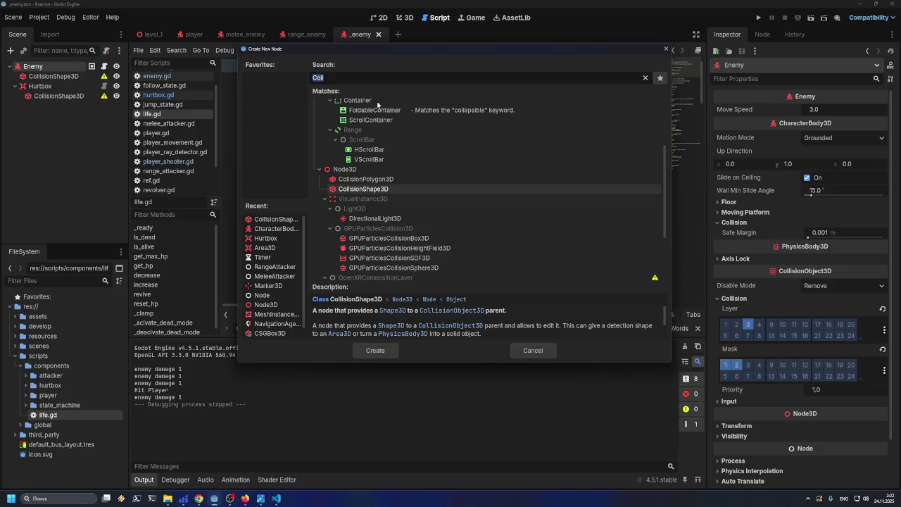
text(Life)
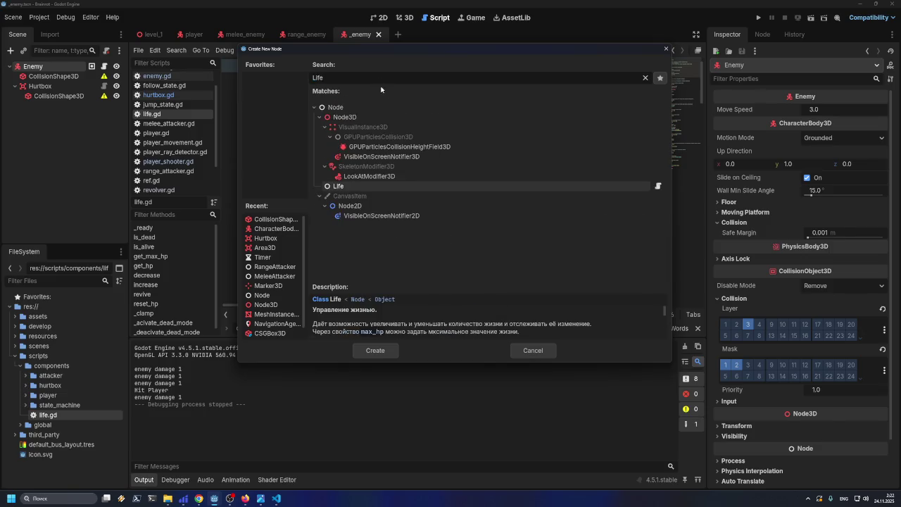
double_click(385, 183)
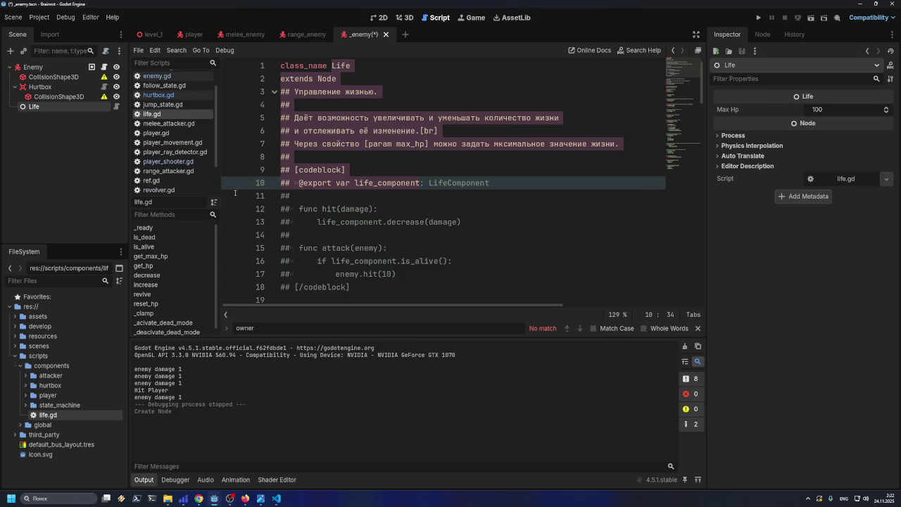
mouse_move(863, 110)
mouse_down()
mouse_move(823, 111)
mouse_move(863, 113)
mouse_up()
key(ctrl+z)
click(825, 110)
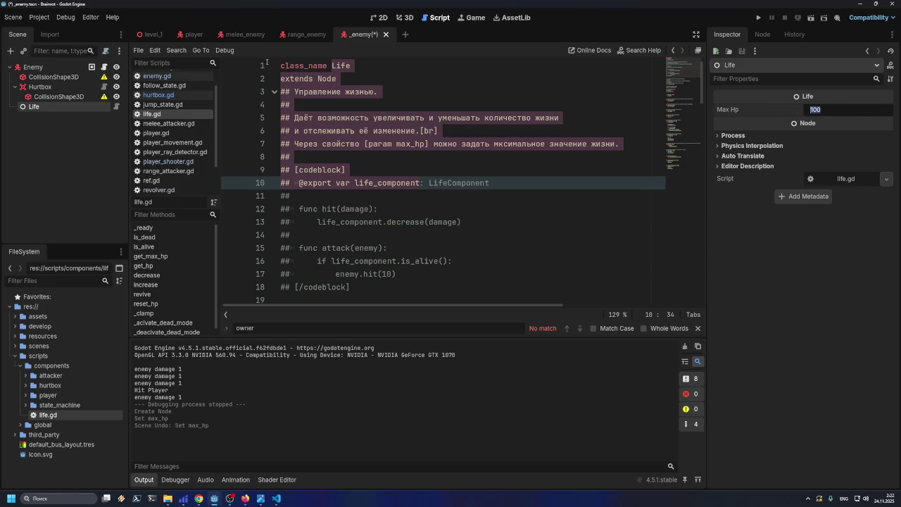
click(250, 35)
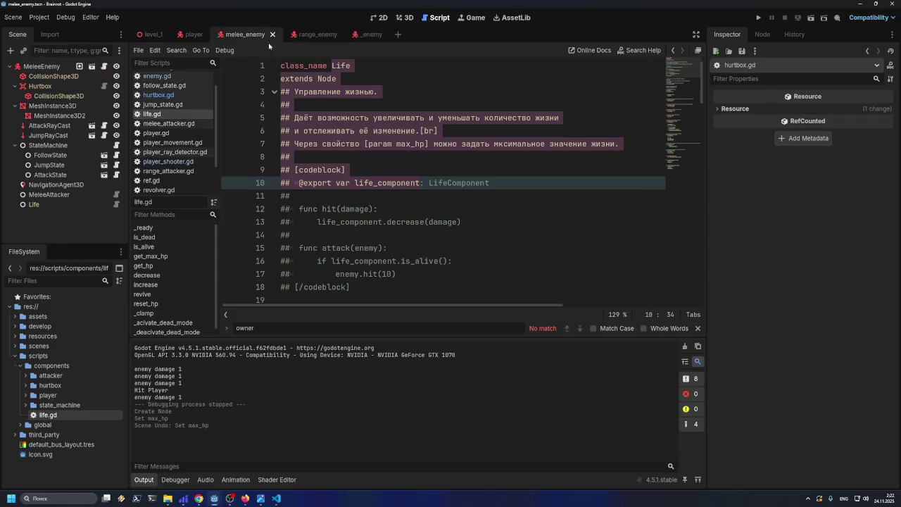
Override the melee enemy's inherited Life Max Hp to 2 and save the scene
click(56, 68)
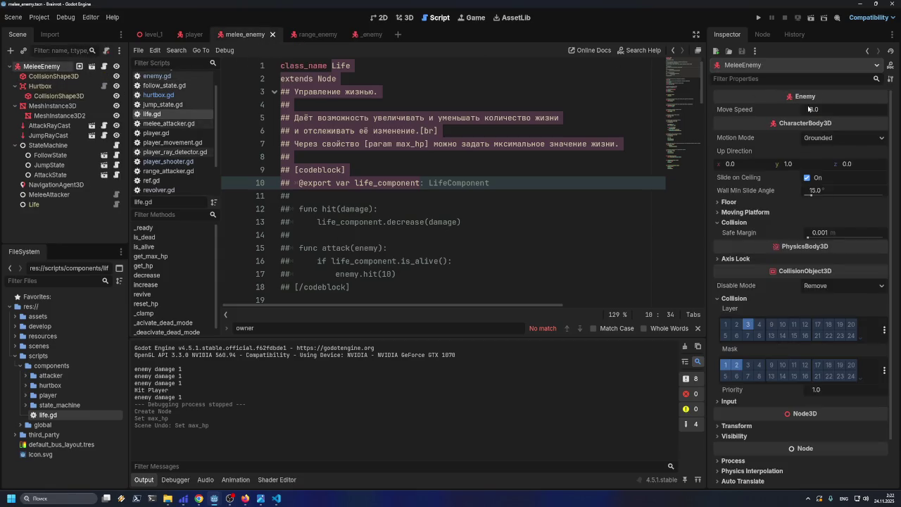
click(37, 205)
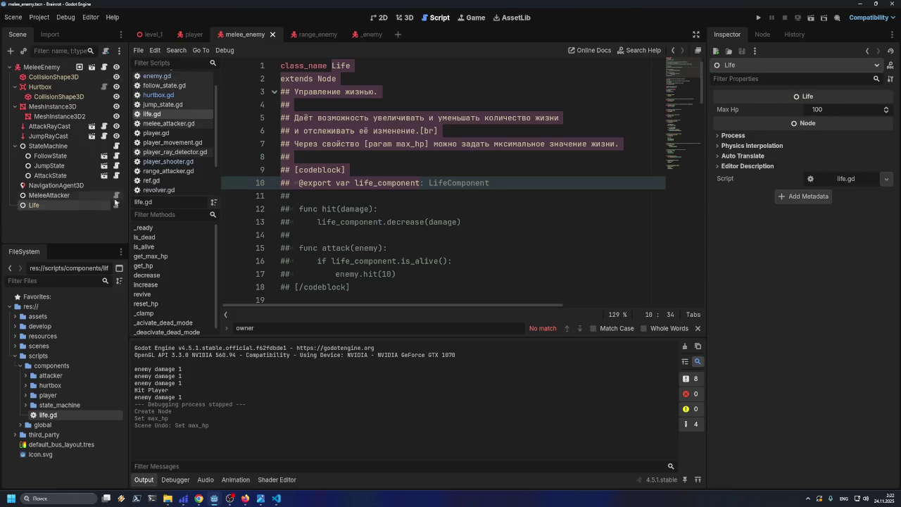
click(812, 111)
text(2)
key(Return)
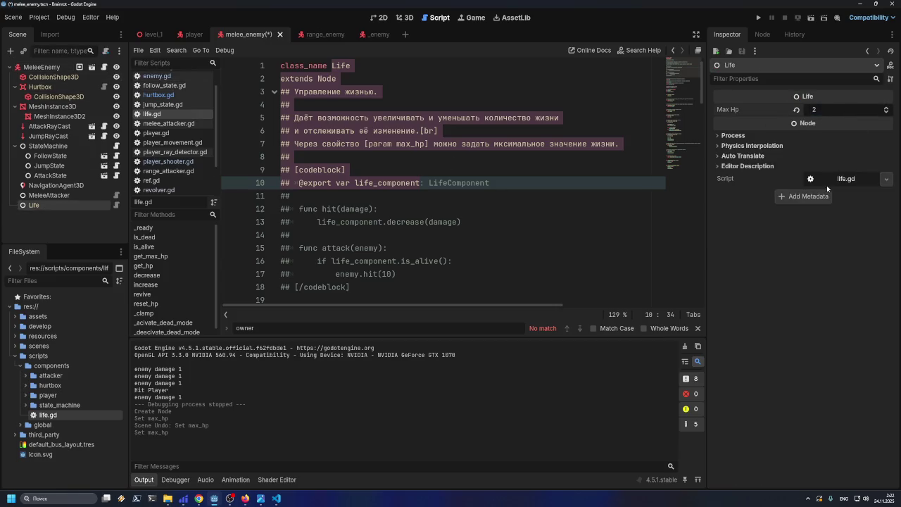
key(ctrl+s)
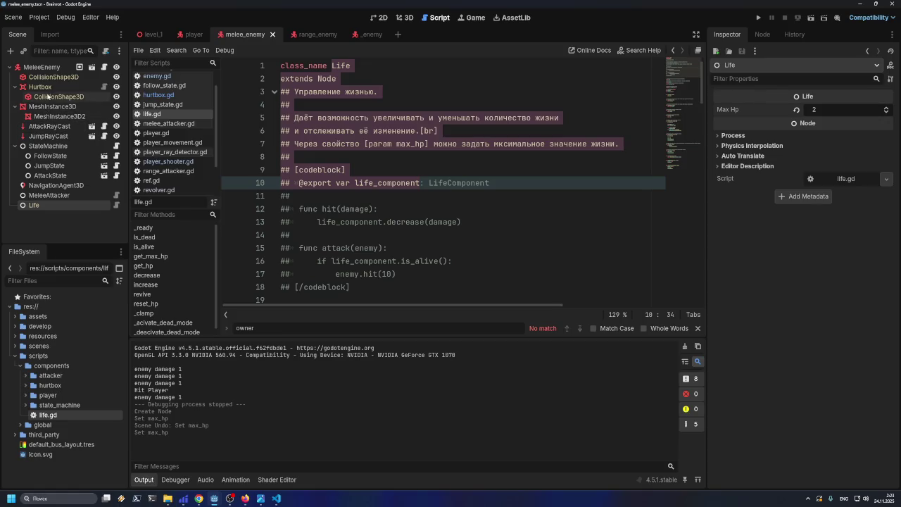
click(105, 90)
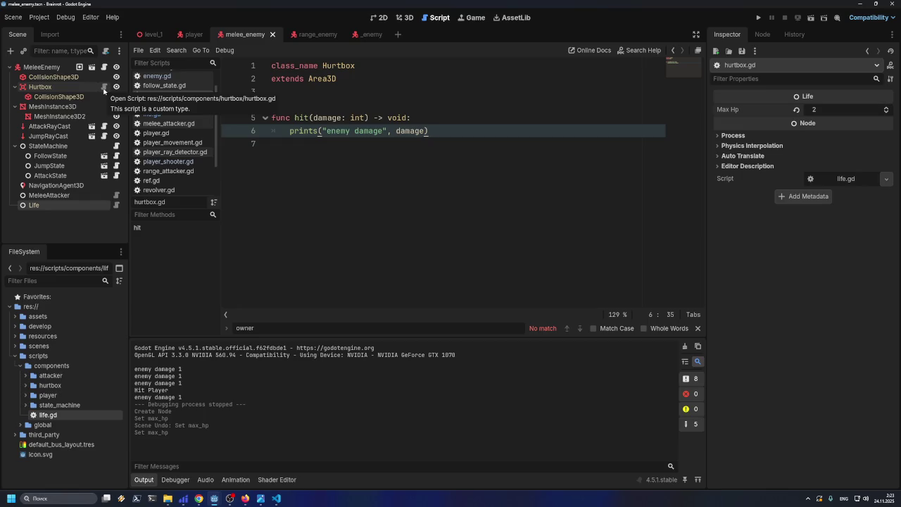
click(290, 94)
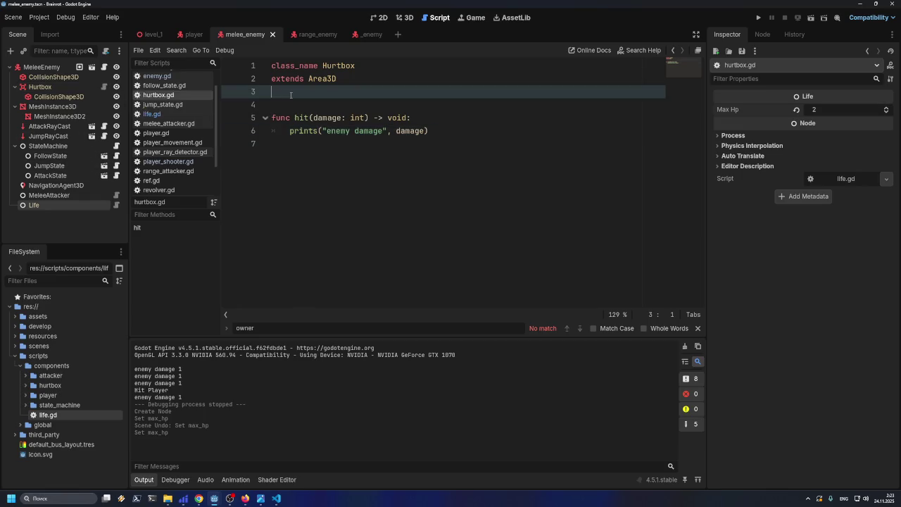
key(Return)
text(@export)
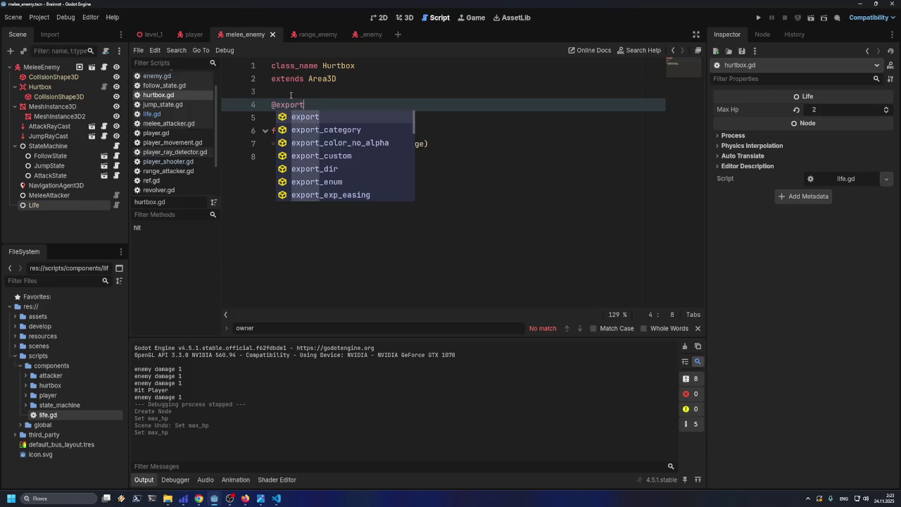
text( var )
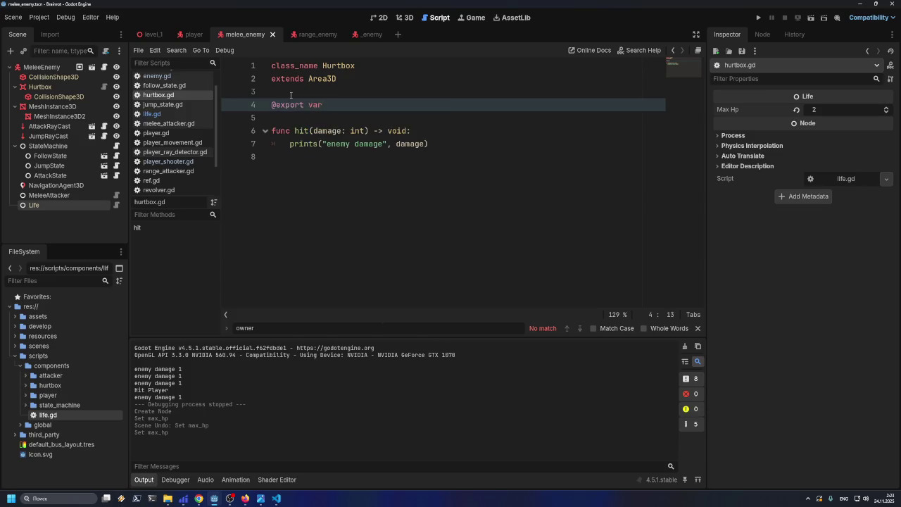
text(life: )
text(Life)
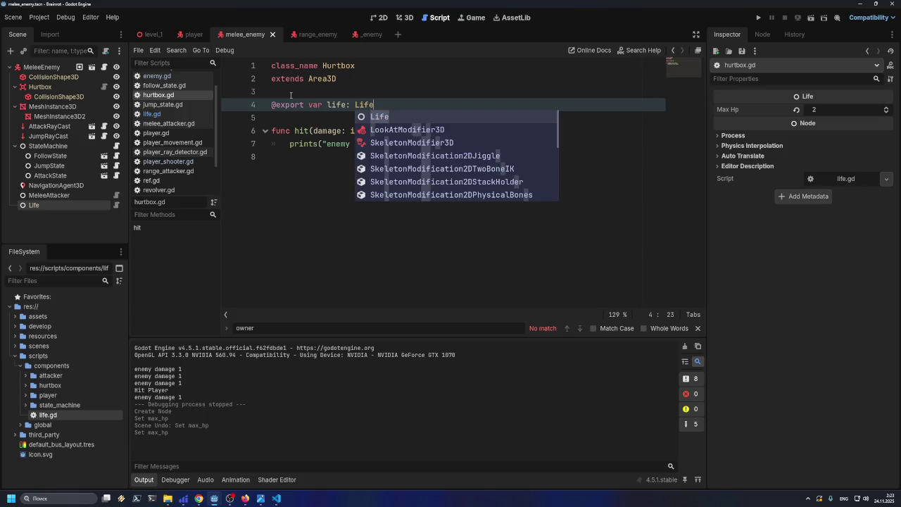
key(Escape)
key(Return)
click(345, 104)
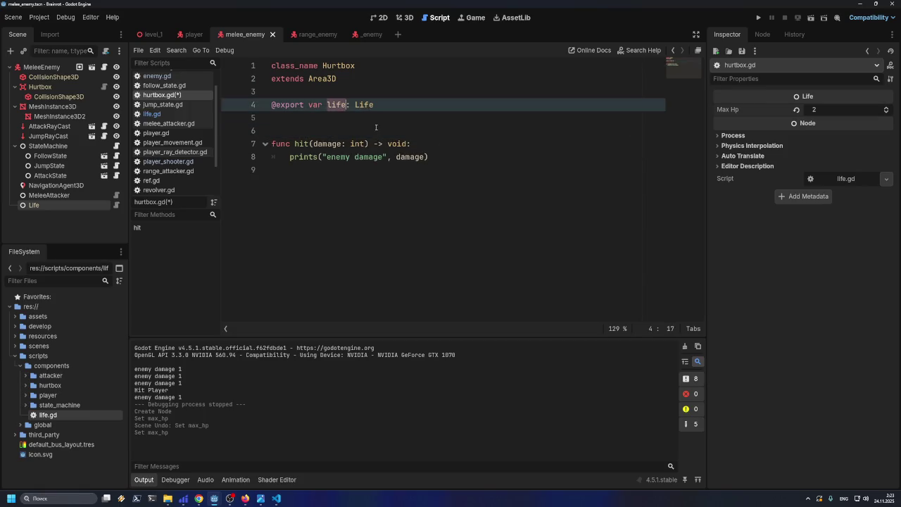
Make hit() call life.decrease(damage) after the prints line, and save the script
click(375, 127)
click(448, 158)
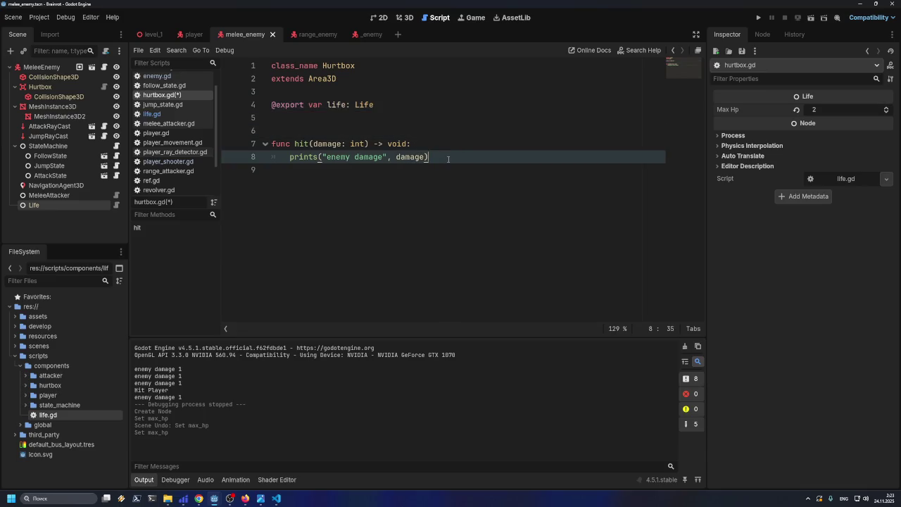
key(Return)
text(life.)
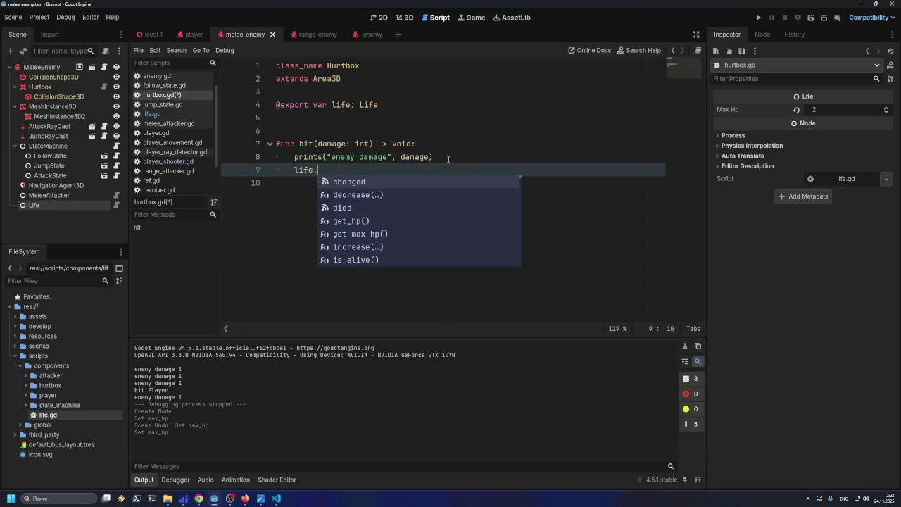
key(Down)
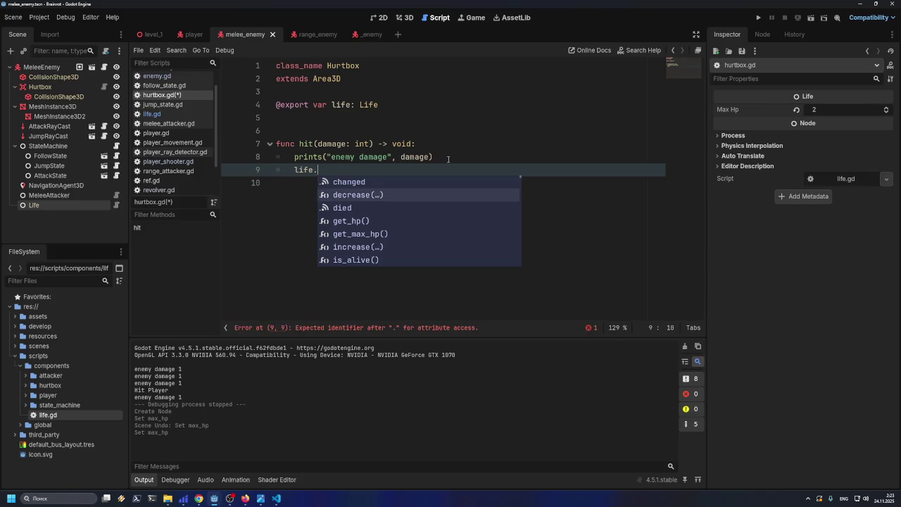
key(Return)
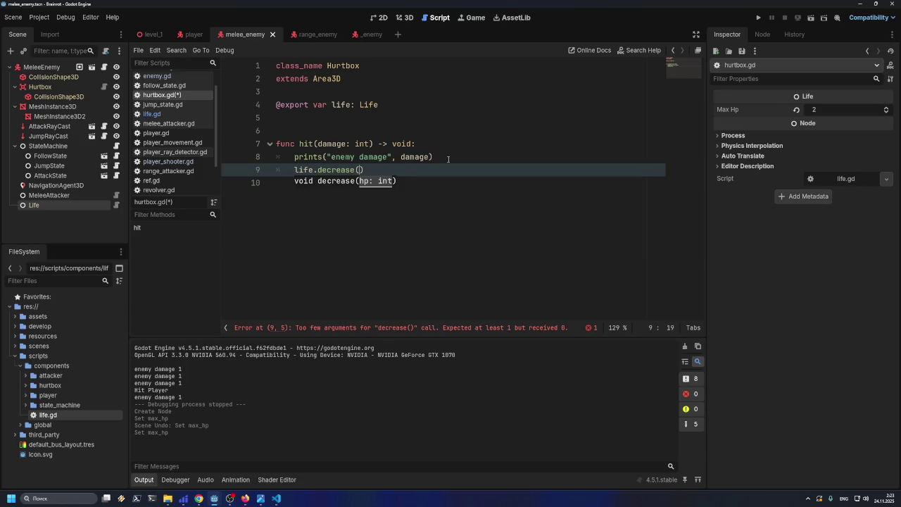
text(damage)
click(447, 161)
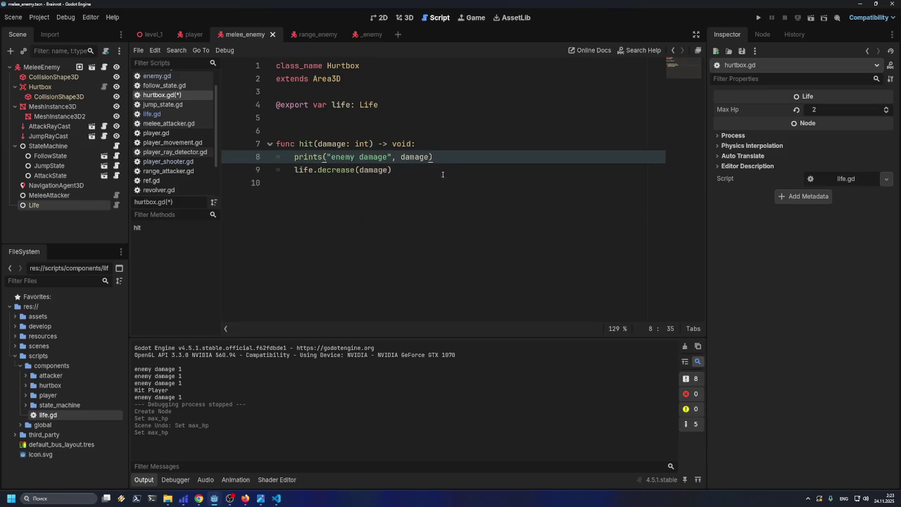
click(435, 185)
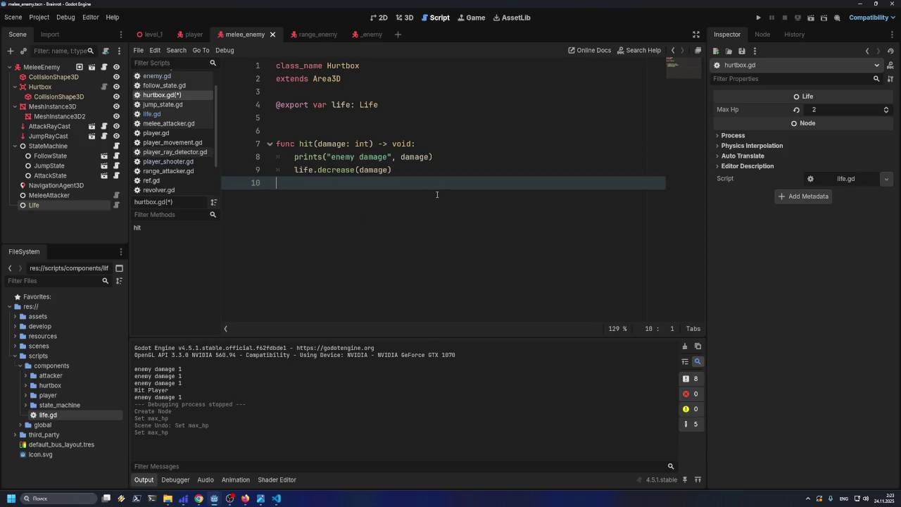
key(ctrl+s)
click(367, 104)
drag(378, 105, 272, 106)
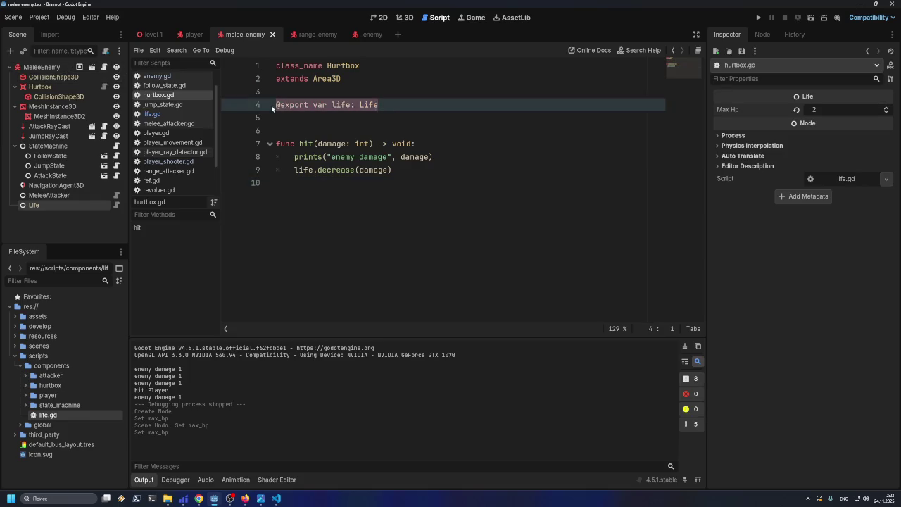
click(104, 69)
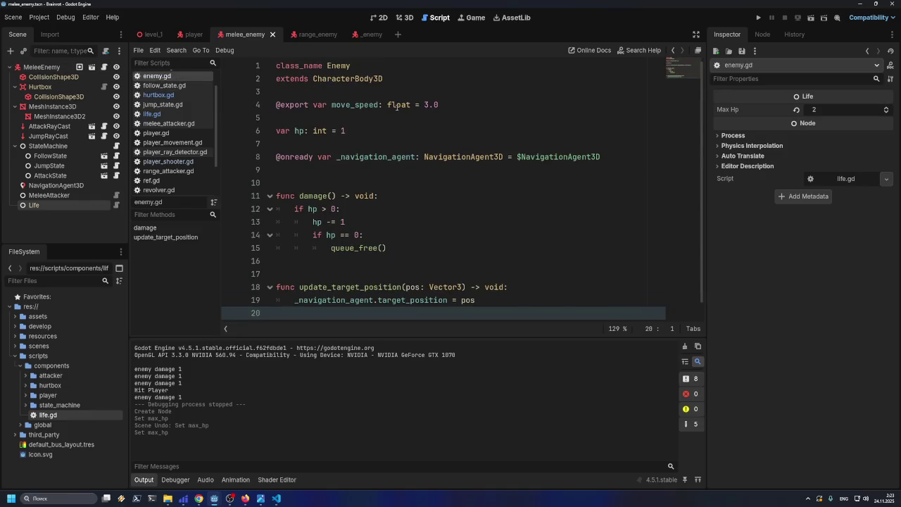
click(460, 107)
key(Return)
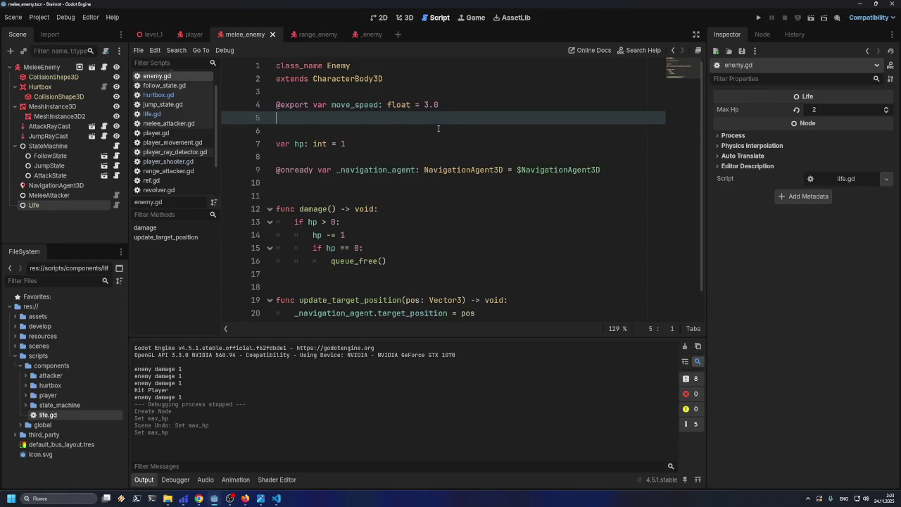
text(@export var life: Life)
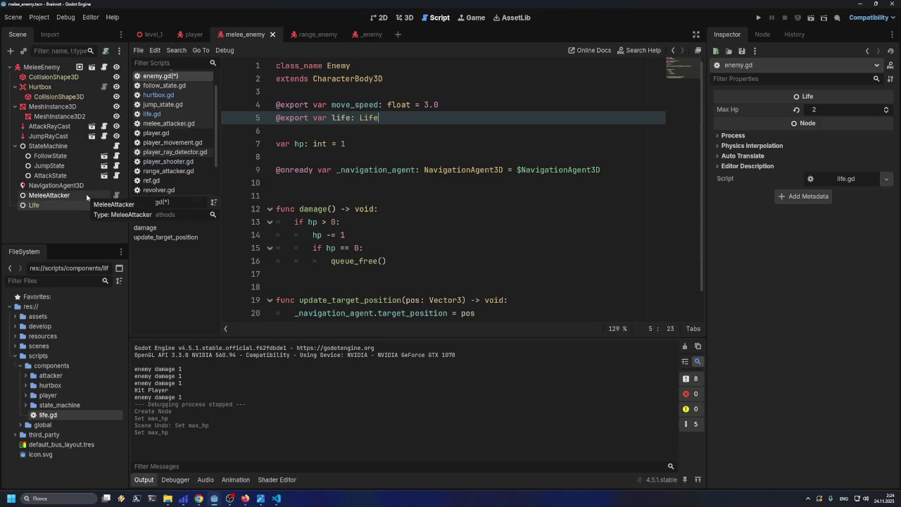
key(ctrl+z)
key(ctrl+z)
key(ctrl+z)
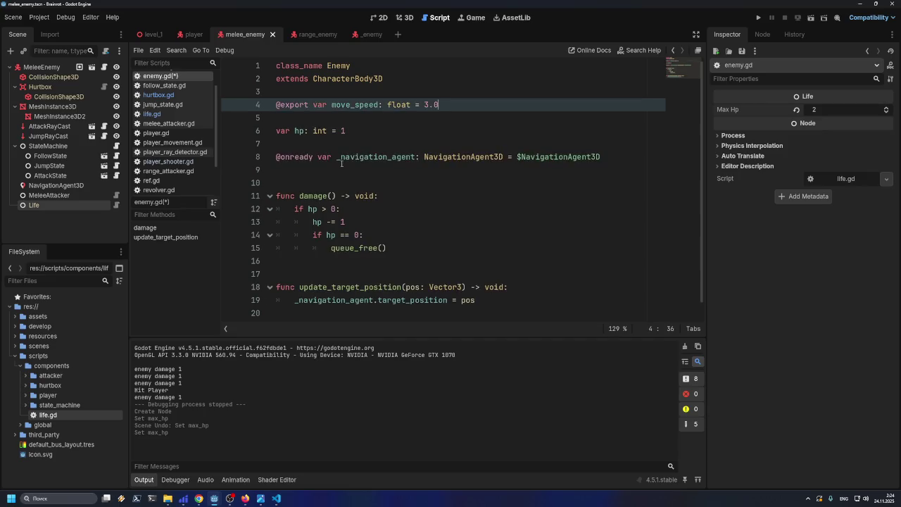
Connect the Life node's died signal to a new _on_life_died handler and review it
click(762, 34)
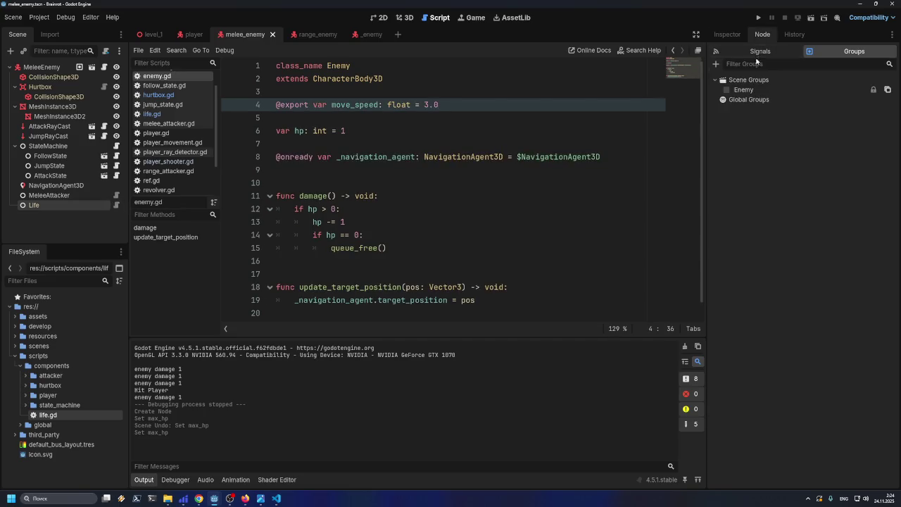
click(778, 49)
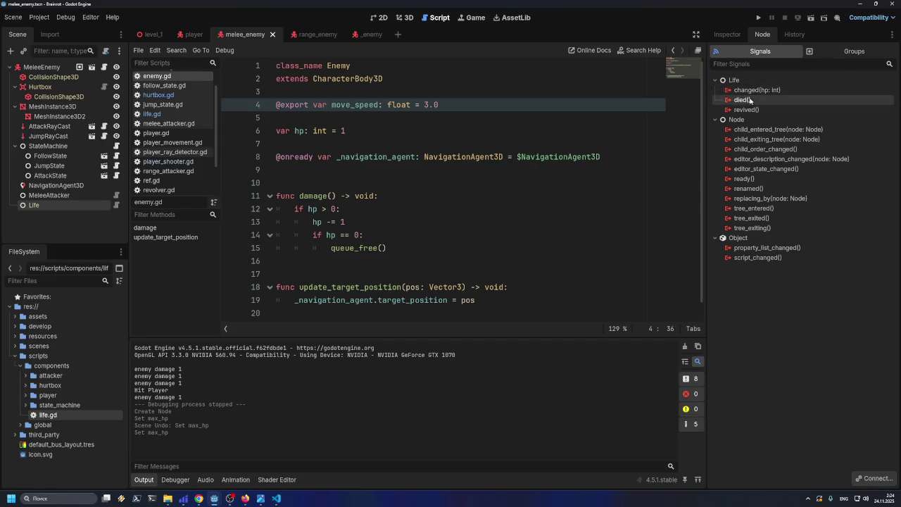
double_click(742, 99)
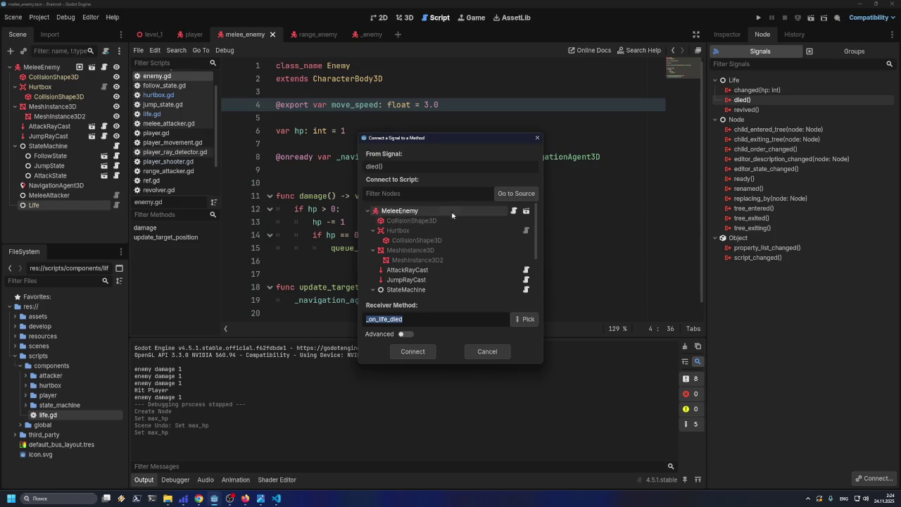
click(412, 352)
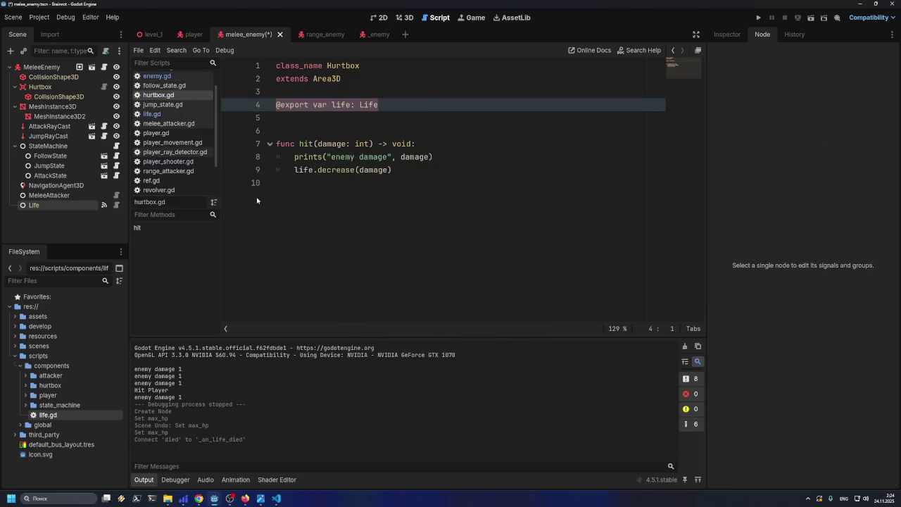
click(104, 66)
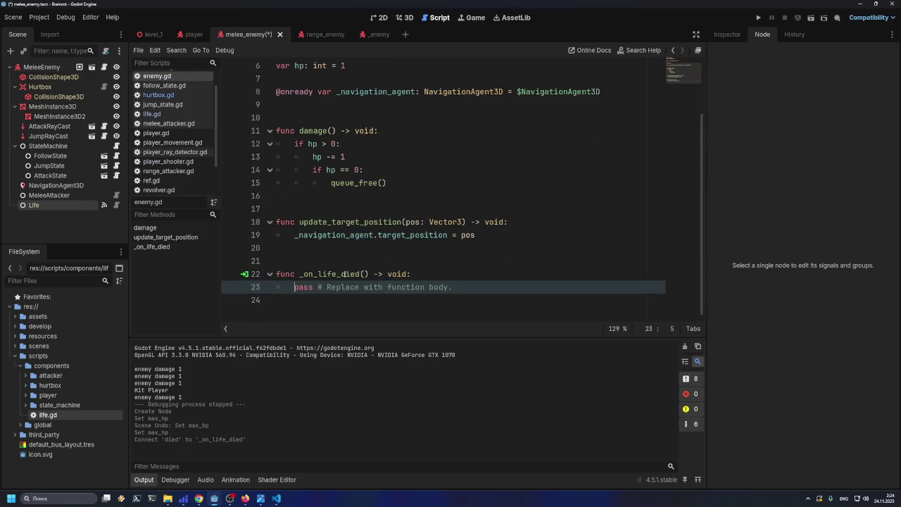
click(300, 274)
shift+click(368, 273)
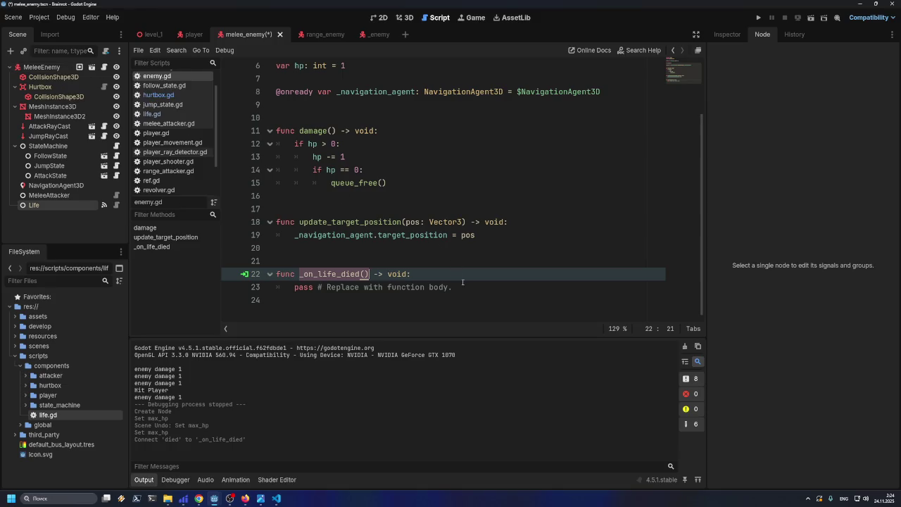
drag(466, 290, 248, 264)
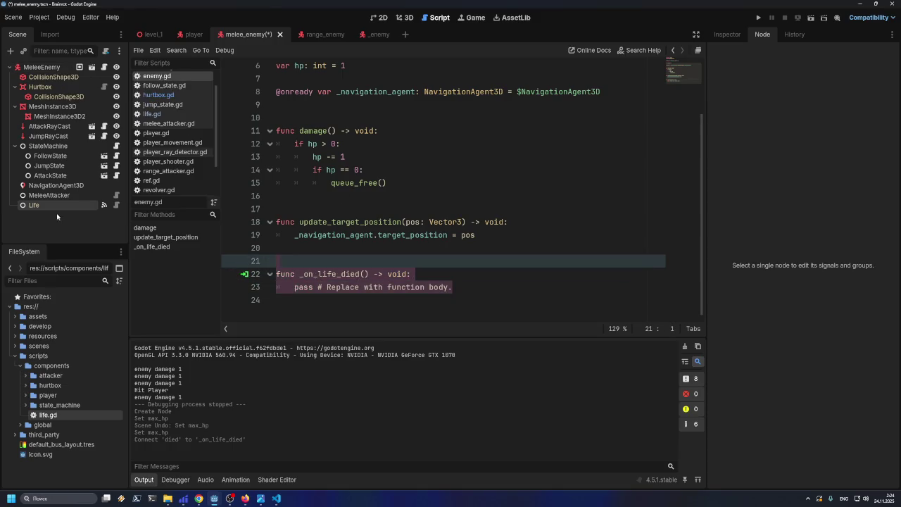
Disconnect the melee enemy's died signal from _on_life_died and save the scene
click(47, 204)
drag(768, 108, 459, 223)
key(Return)
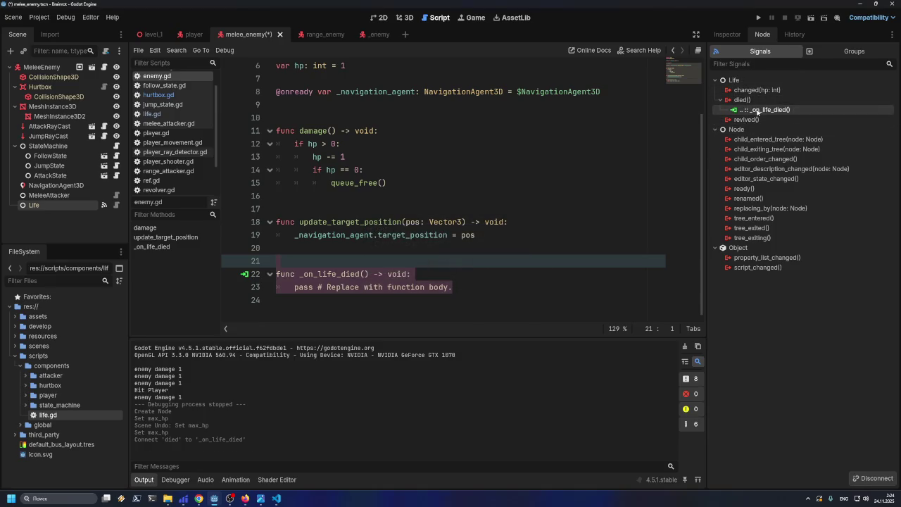
click(872, 478)
click(323, 196)
key(ctrl+s)
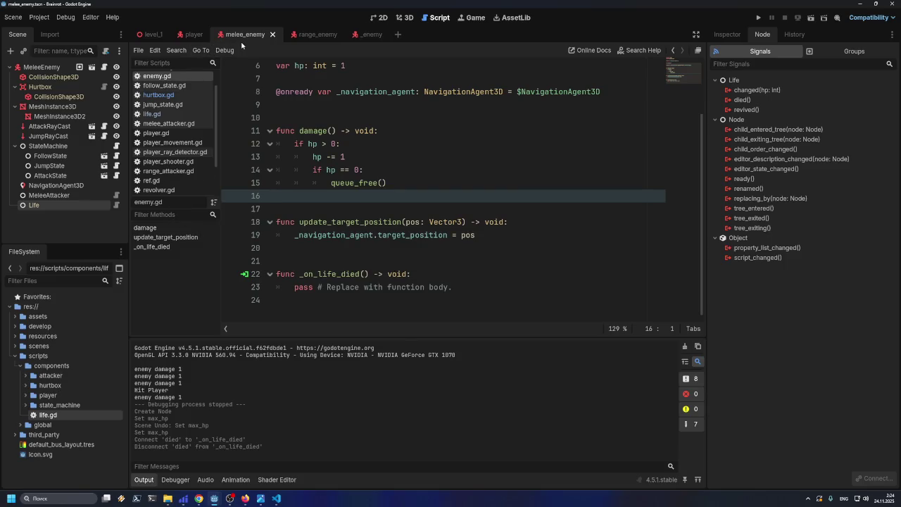
click(367, 34)
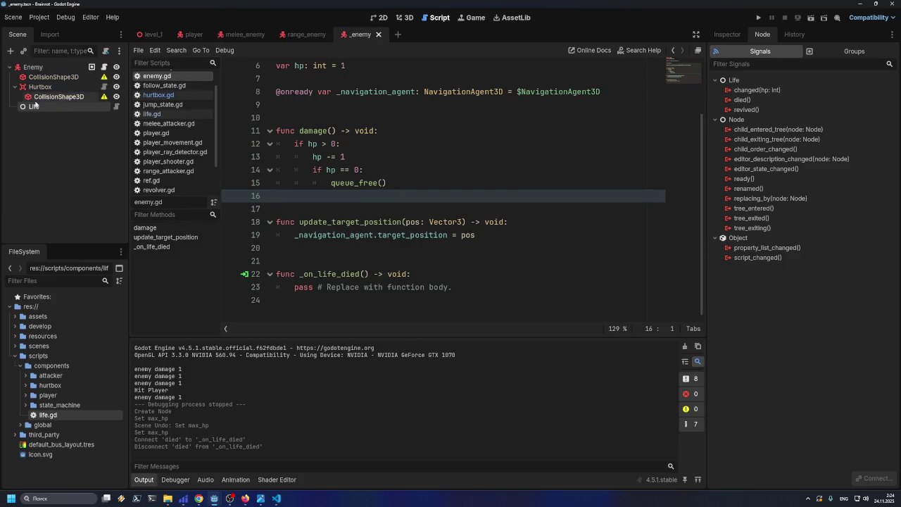
Connect the base Enemy's Life died signal to _on_life_died
click(742, 99)
click(873, 477)
double_click(441, 213)
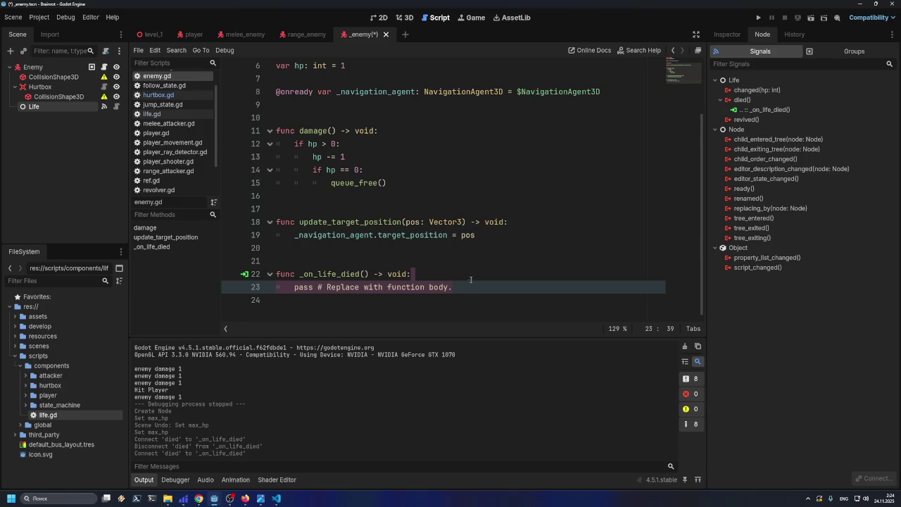
Replace pass in _on_life_died with queue_free() and save enemy.gd
drag(468, 292, 289, 287)
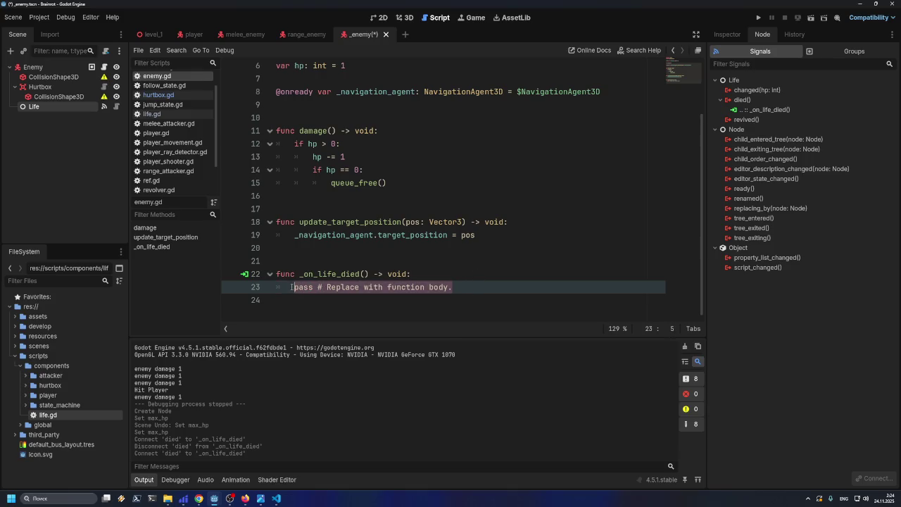
text(q)
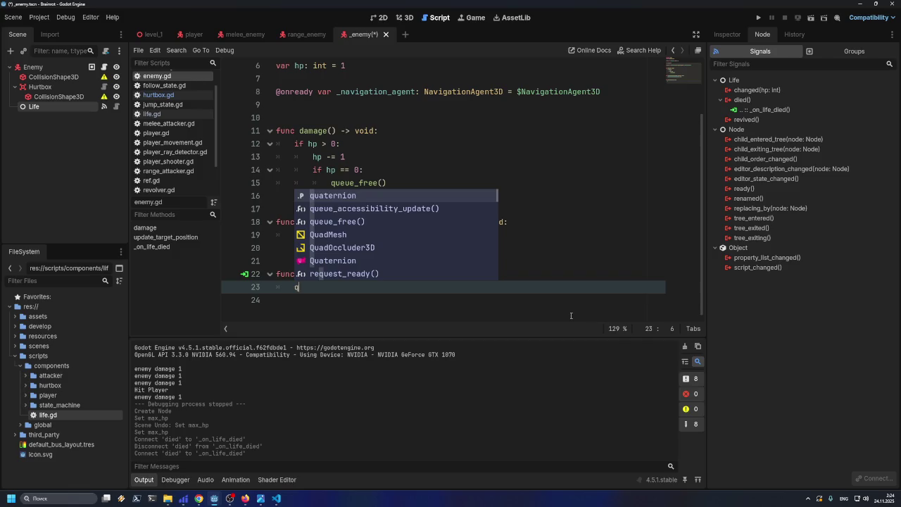
key(Down)
key(Down)
key(Return)
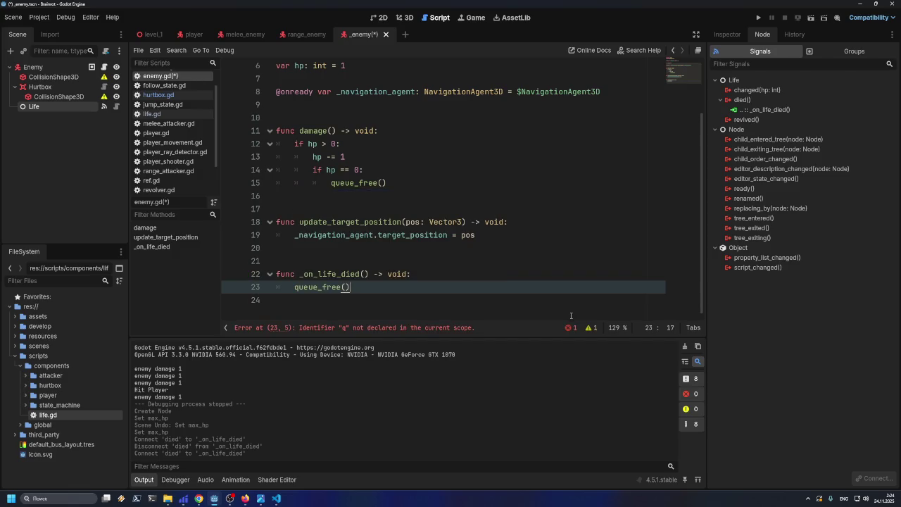
key(Down)
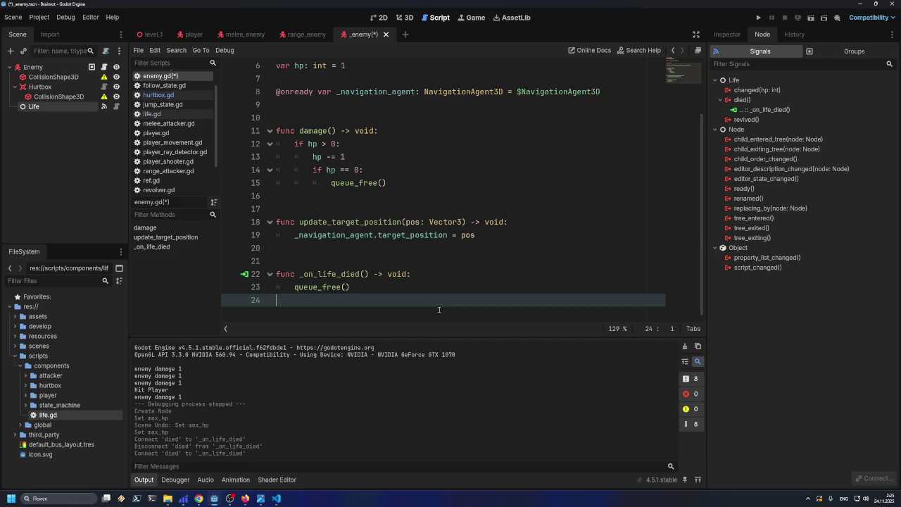
key(ctrl+s)
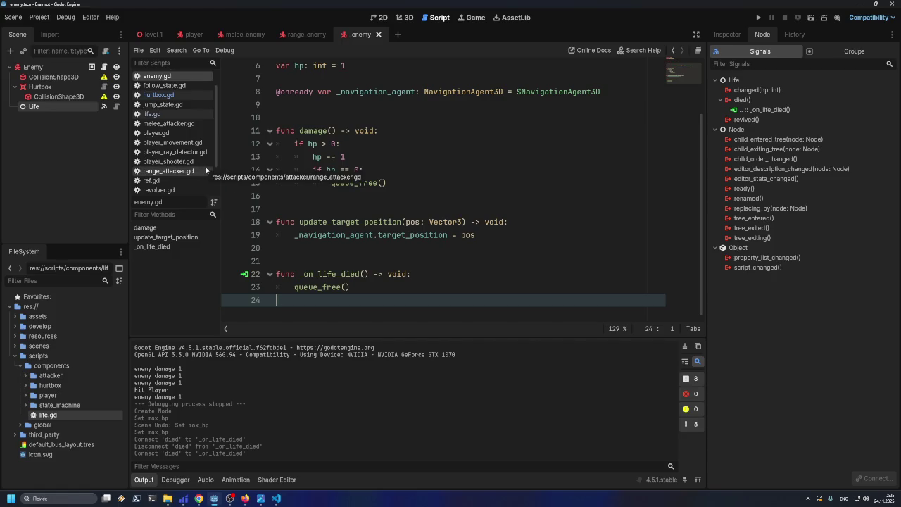
click(84, 149)
In melee_enemy, check how hurtbox.gd uses its life variable in life.decrease(damage)
click(54, 63)
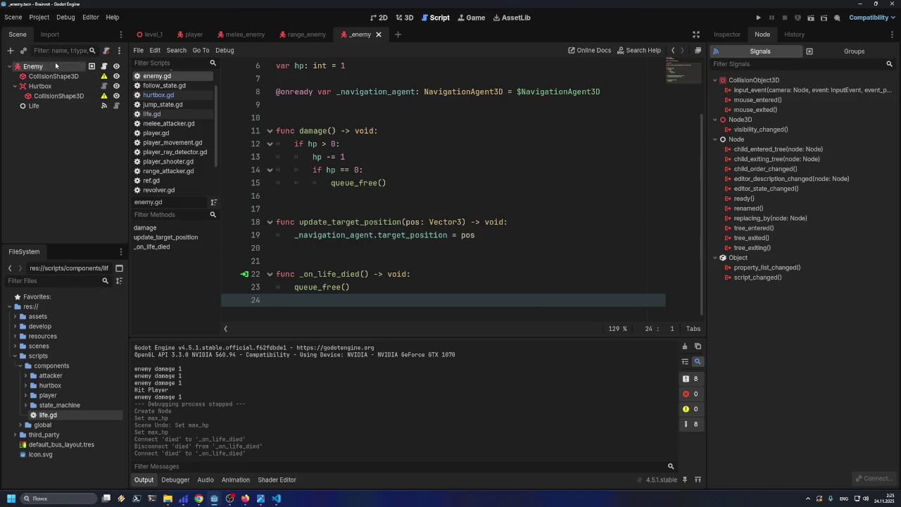
click(240, 35)
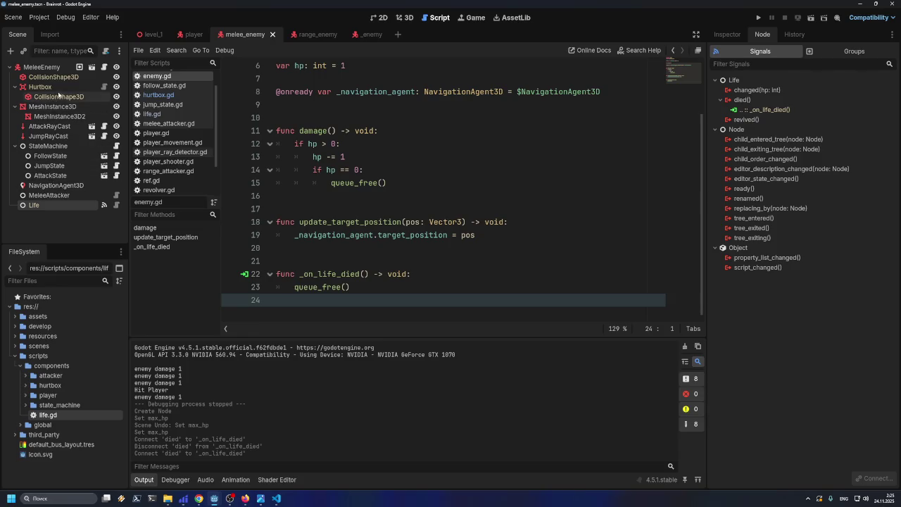
click(104, 87)
click(326, 145)
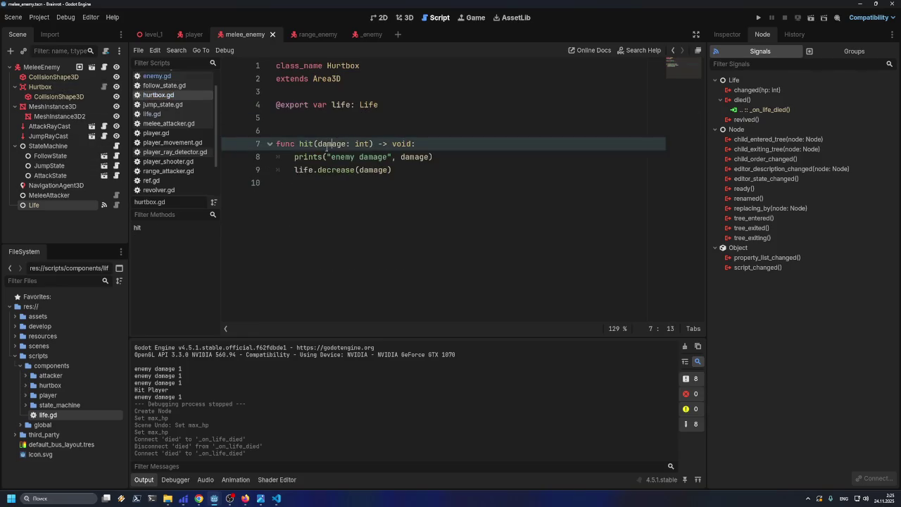
double_click(332, 106)
drag(293, 170, 410, 169)
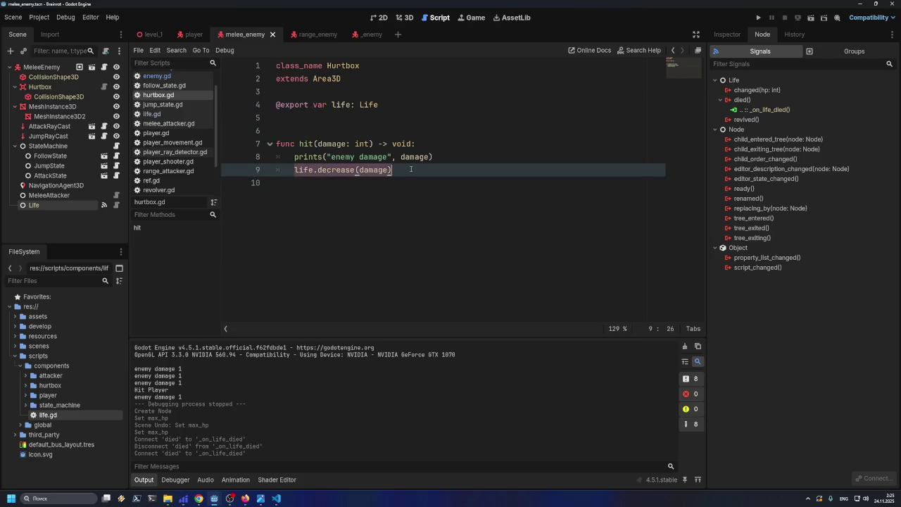
click(404, 182)
click(352, 130)
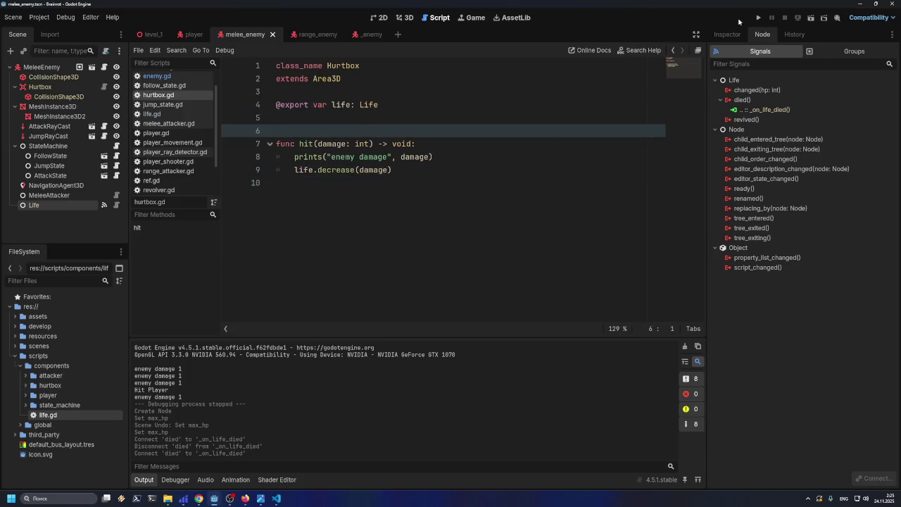
Select the Hurtbox node and show its Inspector properties
click(757, 19)
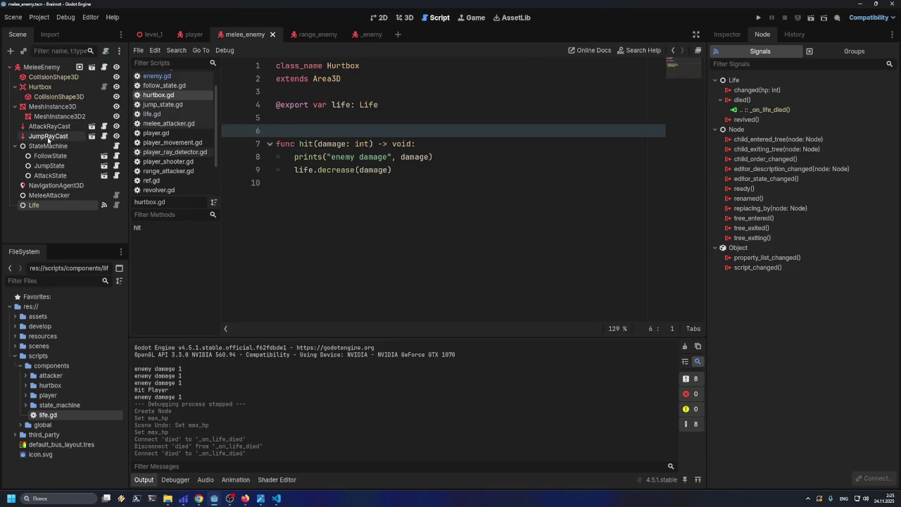
click(40, 87)
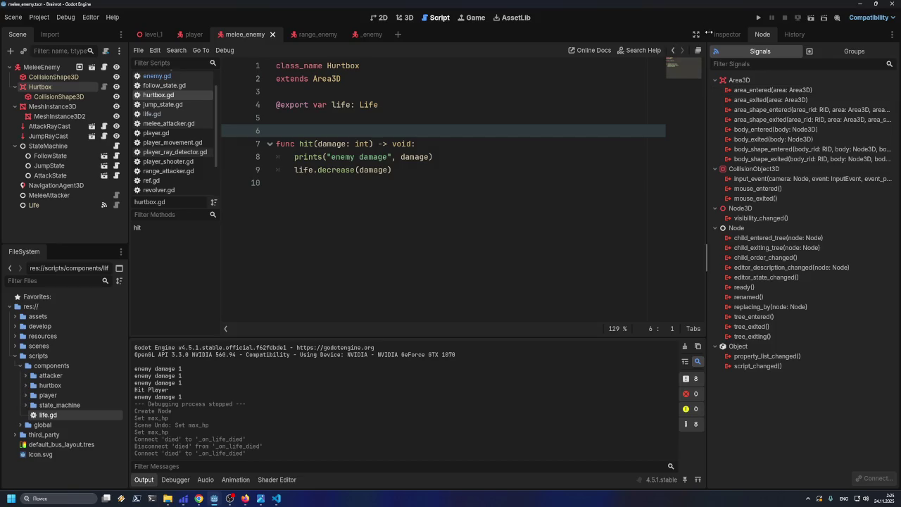
click(726, 33)
Assign the Life node to the melee_enemy Hurtbox's Life property and save
click(837, 111)
click(455, 148)
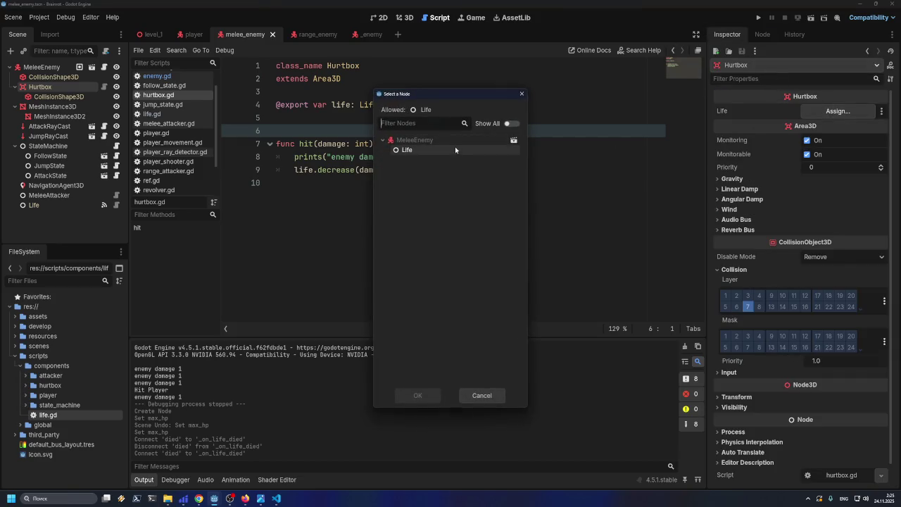
double_click(455, 147)
key(ctrl+End)
key(ctrl+s)
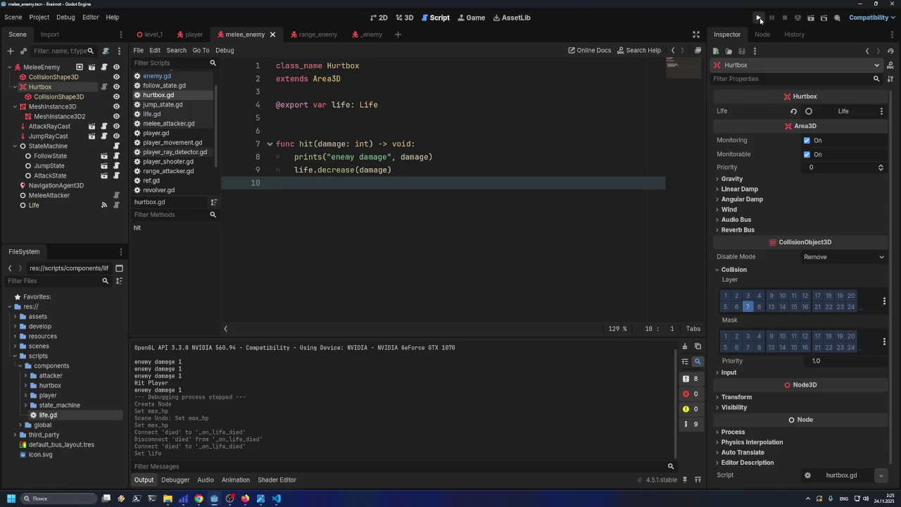
Assign the range_enemy Hurtbox's Life property to its Life node and save
click(305, 35)
click(837, 111)
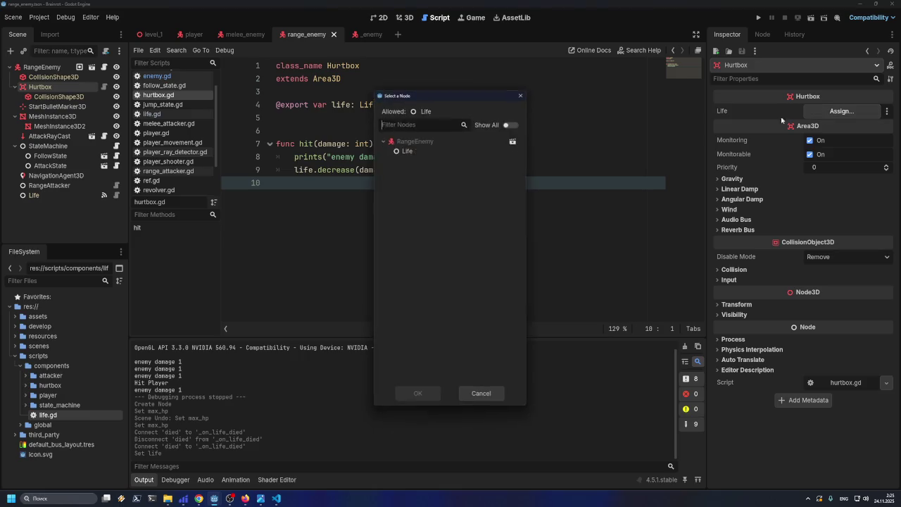
double_click(470, 149)
click(533, 144)
key(ctrl+s)
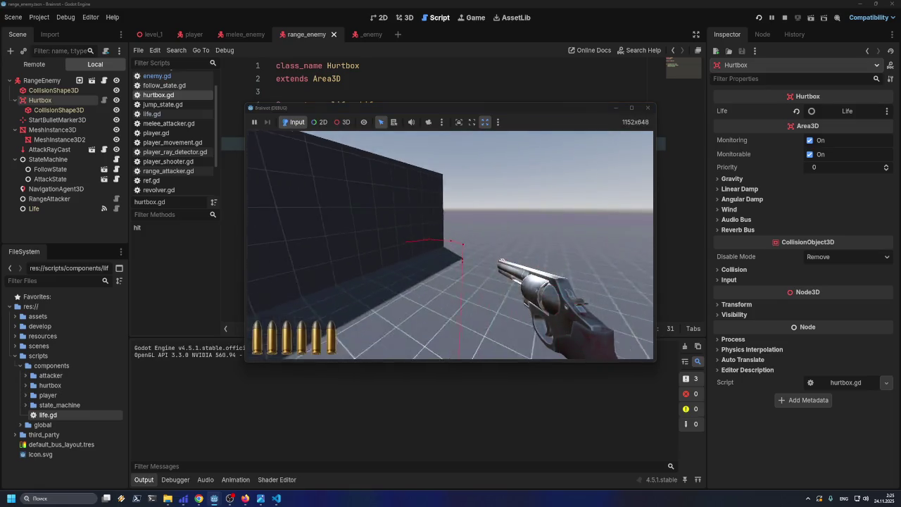
Shoot the red capsule enemy twice until it vanishes, then stop the game with F8
click(450, 245)
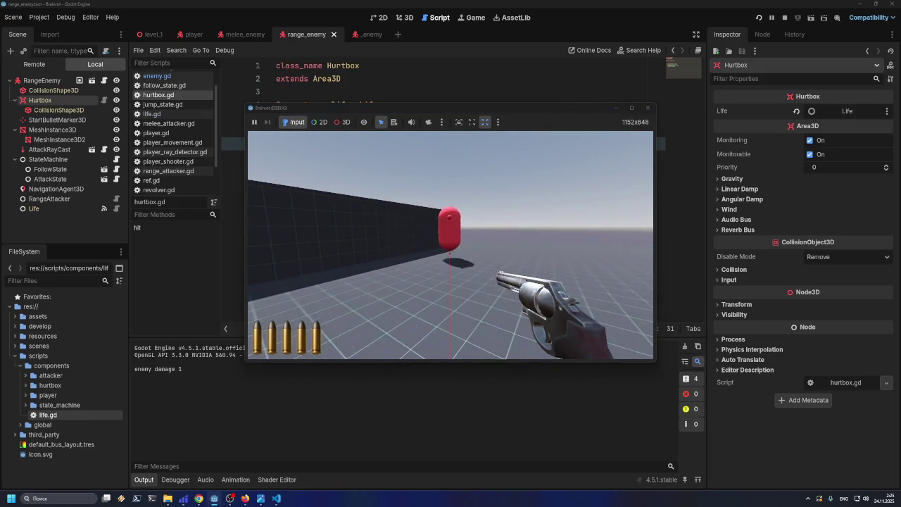
click(450, 245)
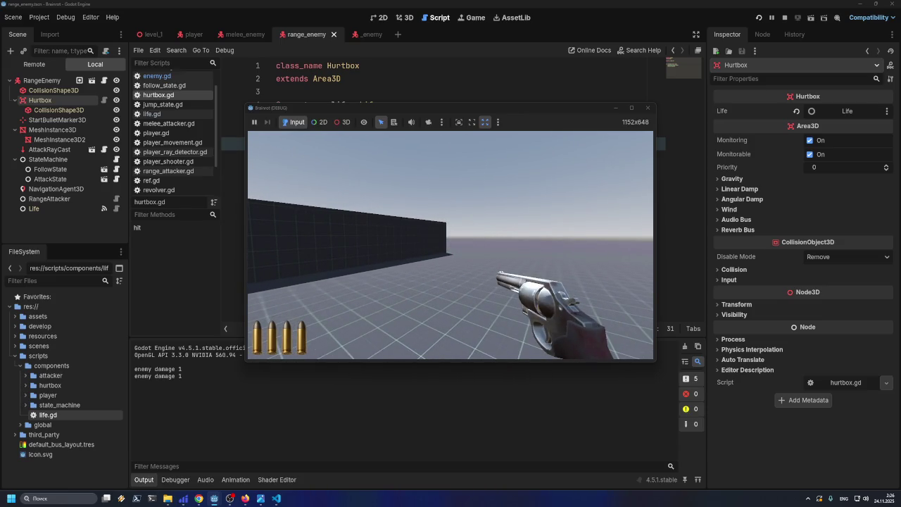
key(F8)
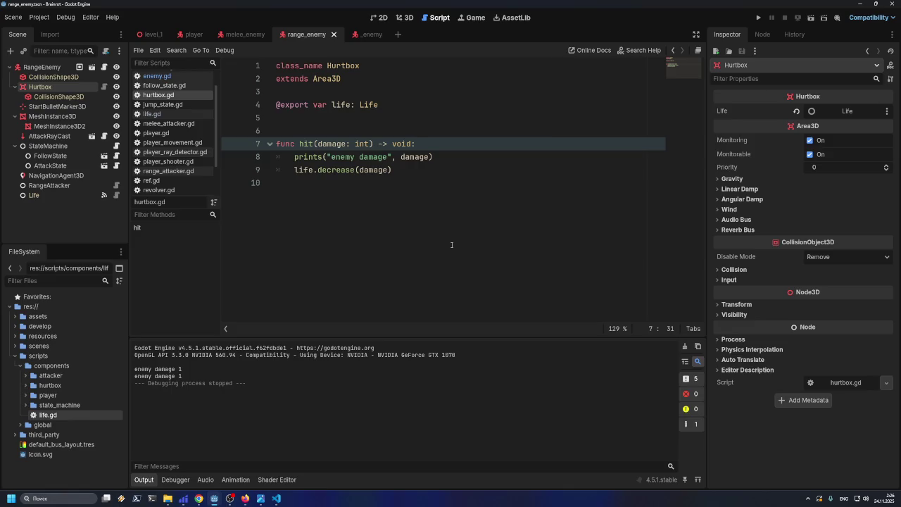
Place a range_enemy.tscn instance from scenes/enemy into level_1's 3D view beside the wall
click(451, 244)
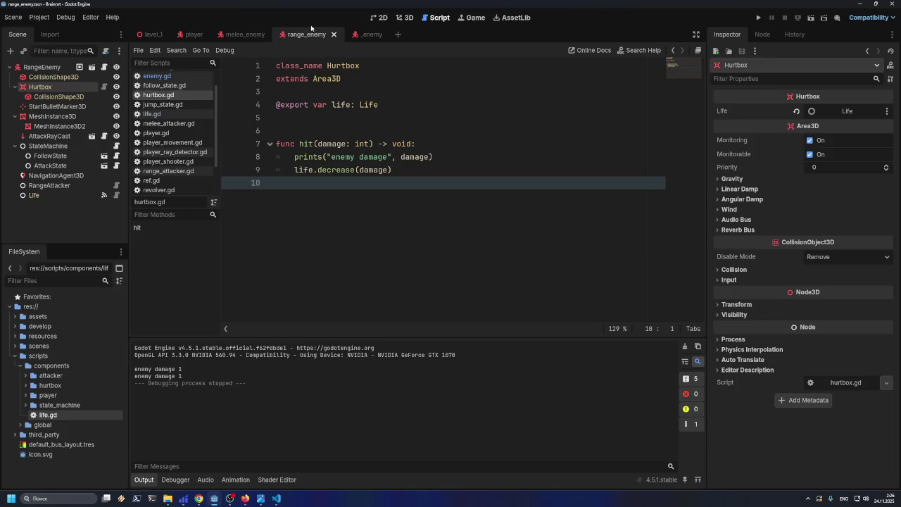
click(144, 33)
click(403, 19)
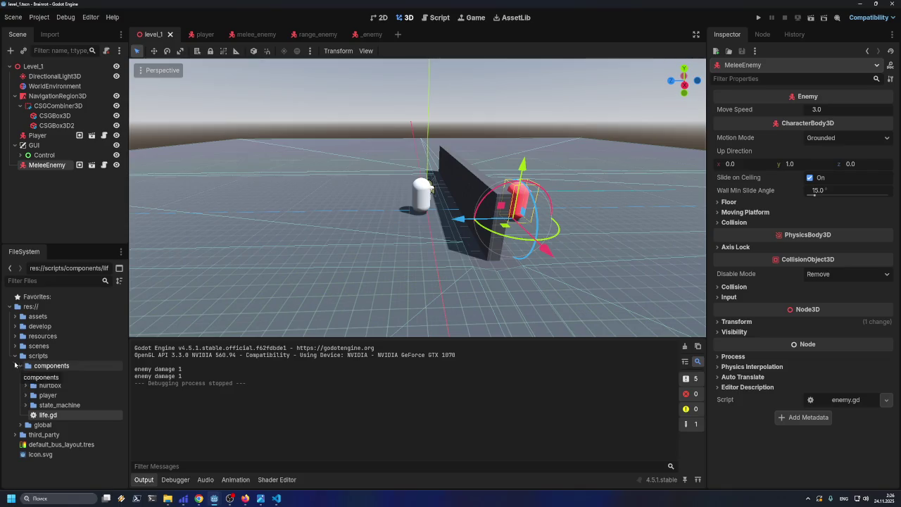
click(15, 346)
scroll(42, 352, down, 1)
click(20, 348)
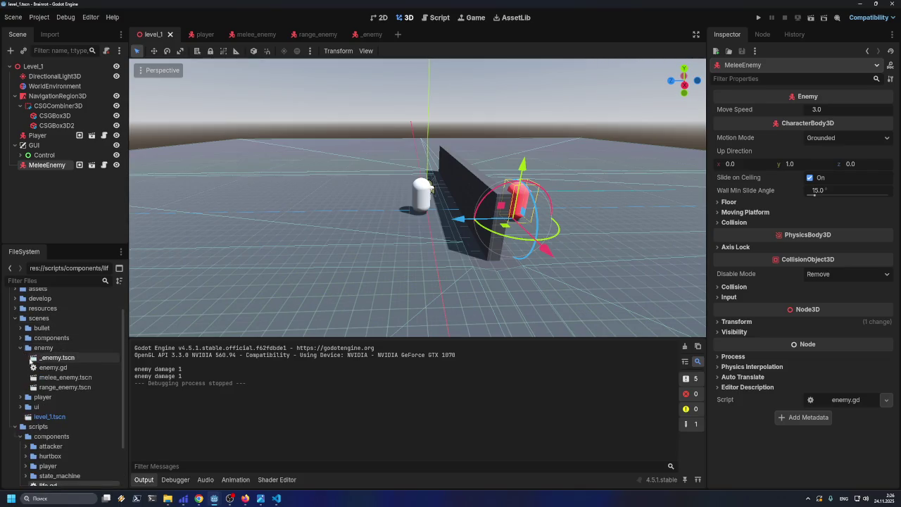
mouse_move(60, 388)
mouse_down()
mouse_move(563, 288)
mouse_move(570, 264)
mouse_move(547, 260)
mouse_up()
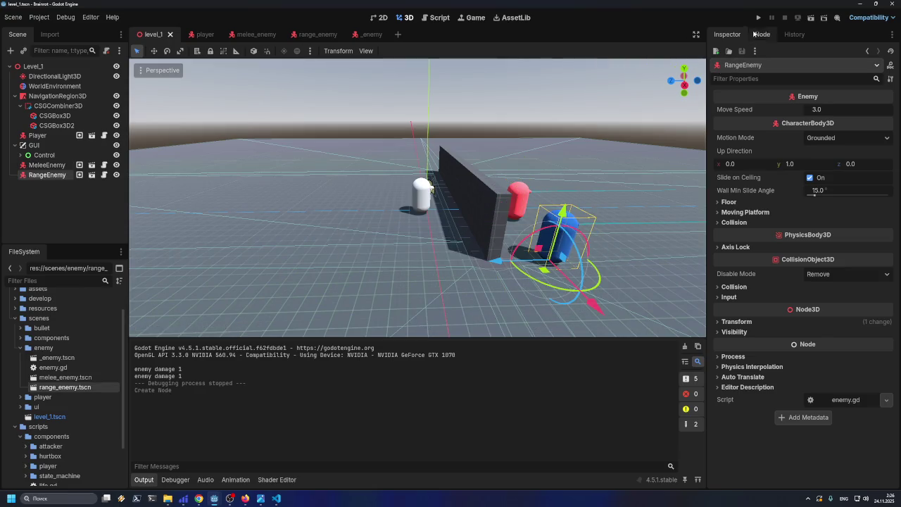
click(309, 34)
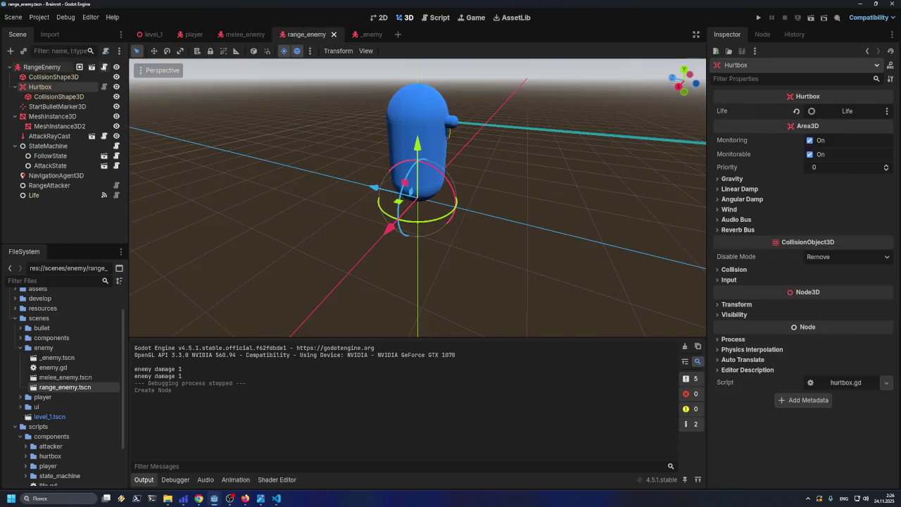
Set the range enemy's Life Max Hp to 2 and run the game
click(34, 195)
click(817, 109)
text(2)
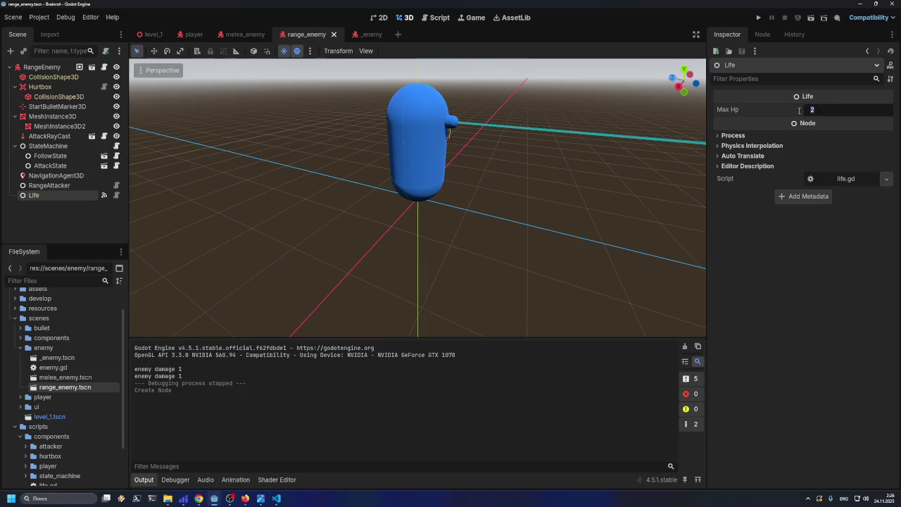
click(758, 17)
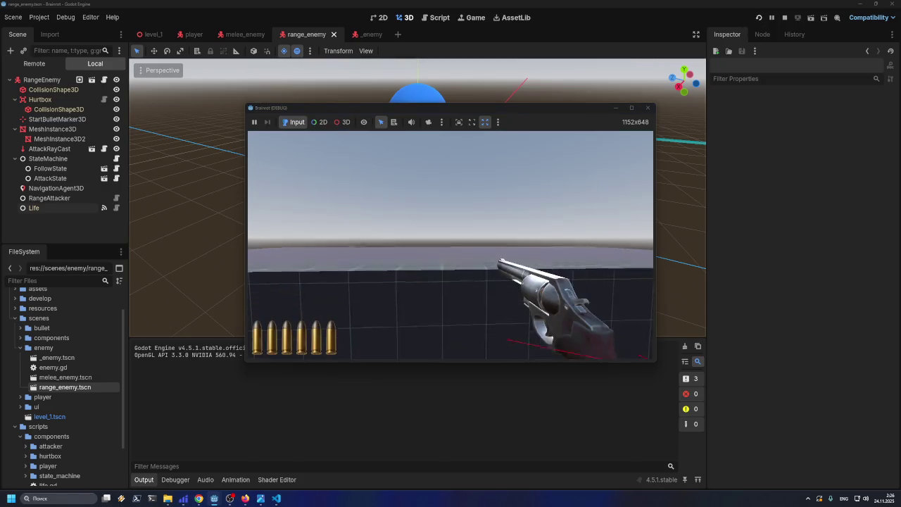
Shoot the enemy three times until it disappears, reload, and stop the game
click(450, 245)
click(450, 244)
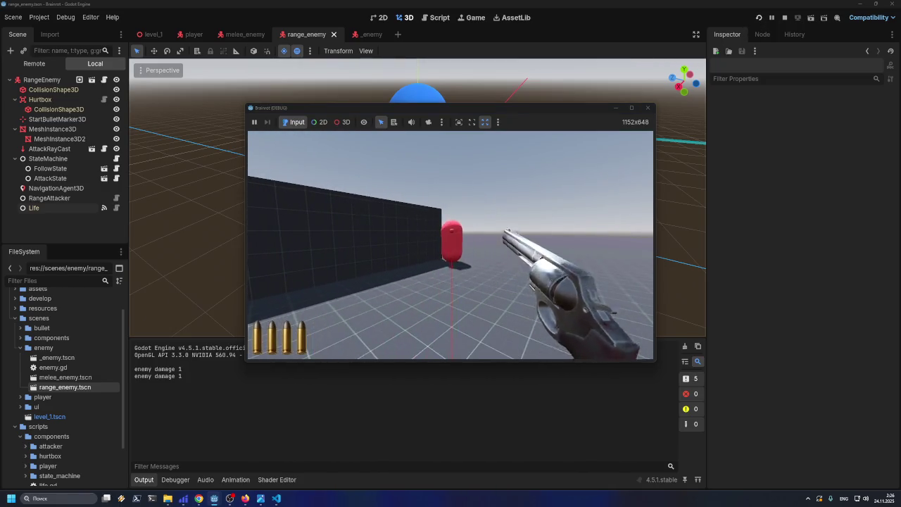
click(450, 245)
key(r)
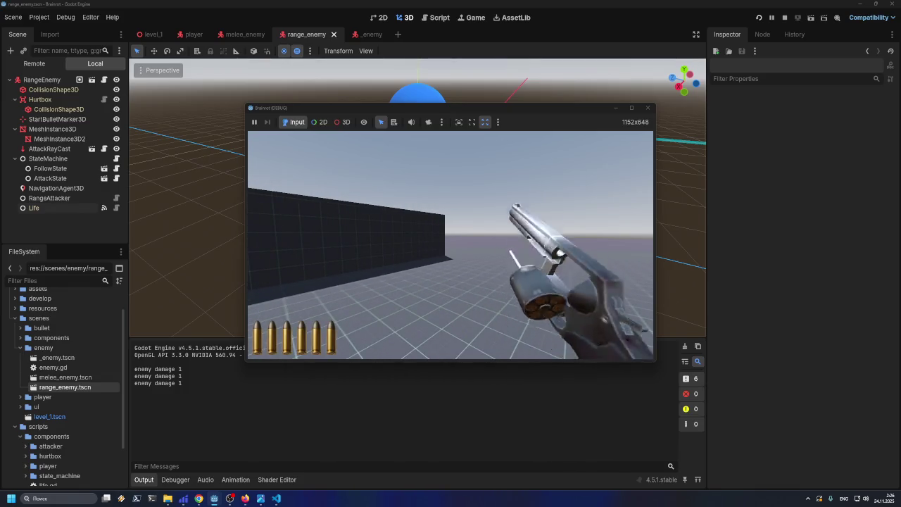
key(Escape)
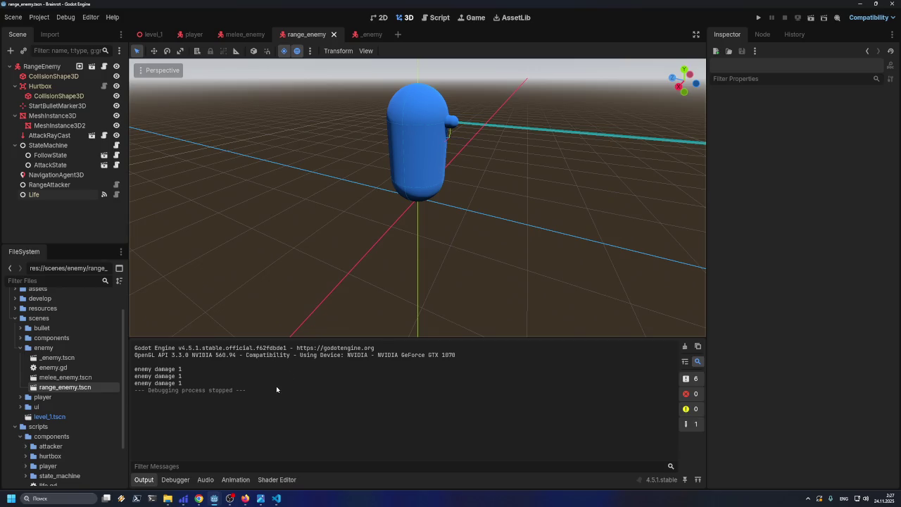
In VS Code Source Control, stage level_1.tscn, project.godot and revolver.gd
mouse_move(276, 498)
click(258, 458)
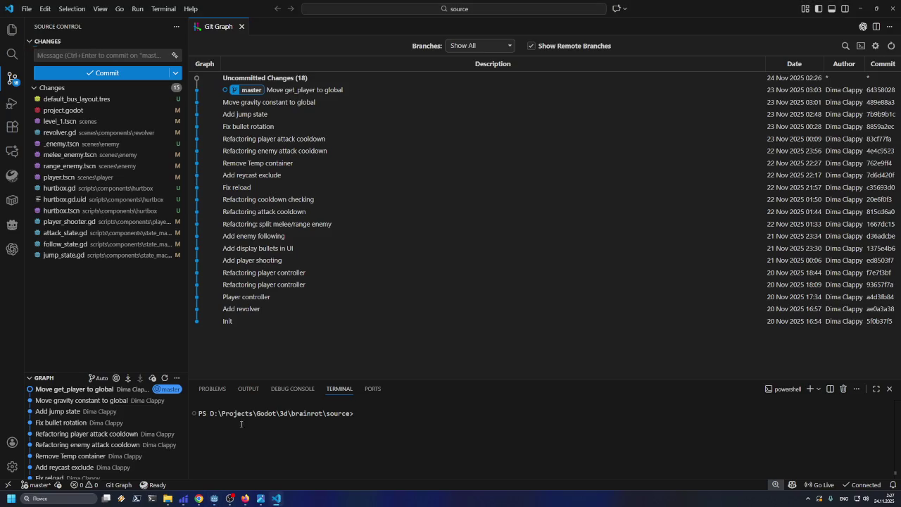
click(83, 121)
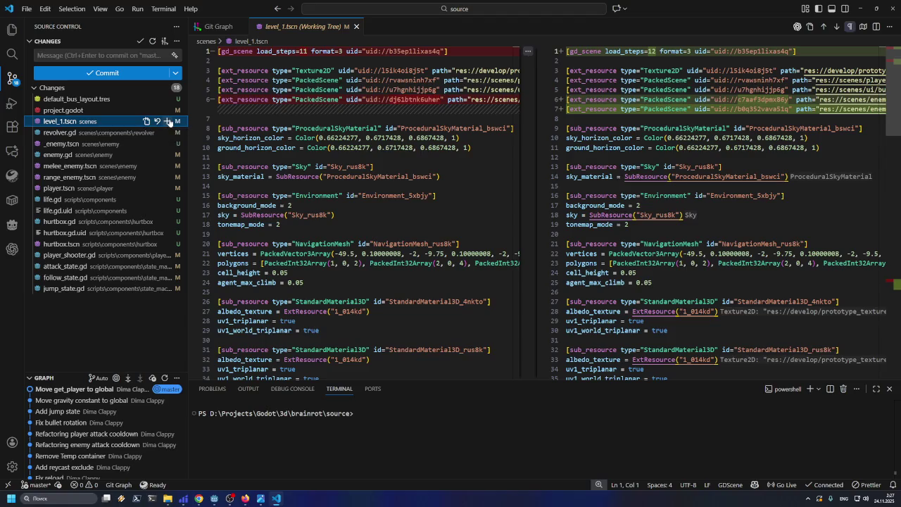
click(169, 123)
click(92, 121)
click(92, 132)
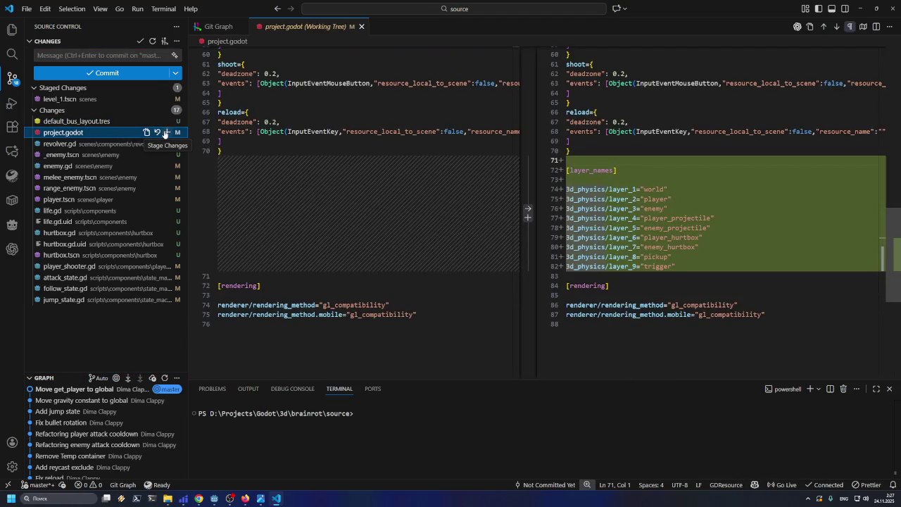
click(166, 133)
click(117, 144)
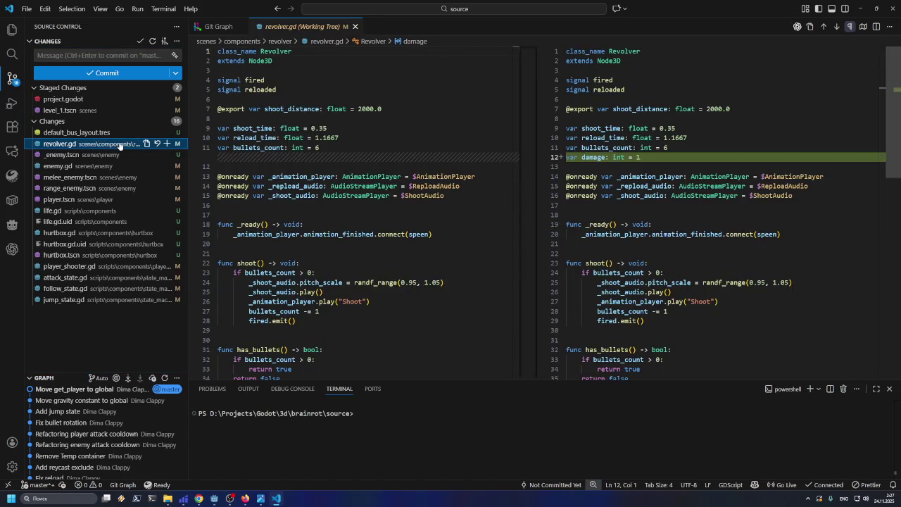
click(167, 143)
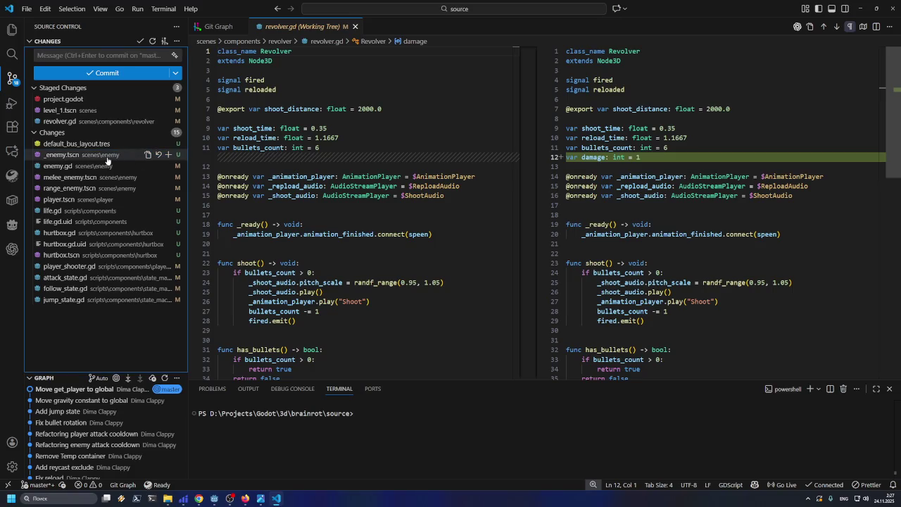
Stage _enemy.tscn, enemy.gd, melee_enemy.tscn, range_enemy.tscn and player.tscn
click(107, 158)
click(168, 154)
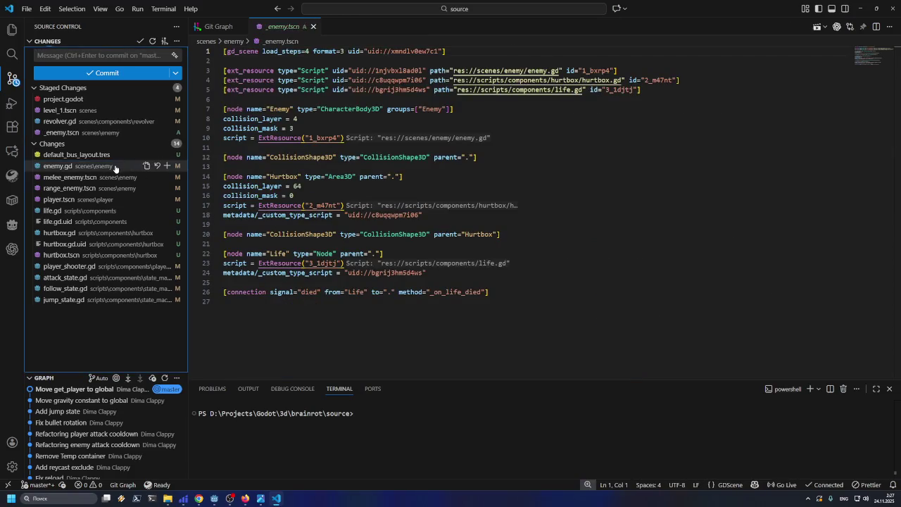
click(116, 167)
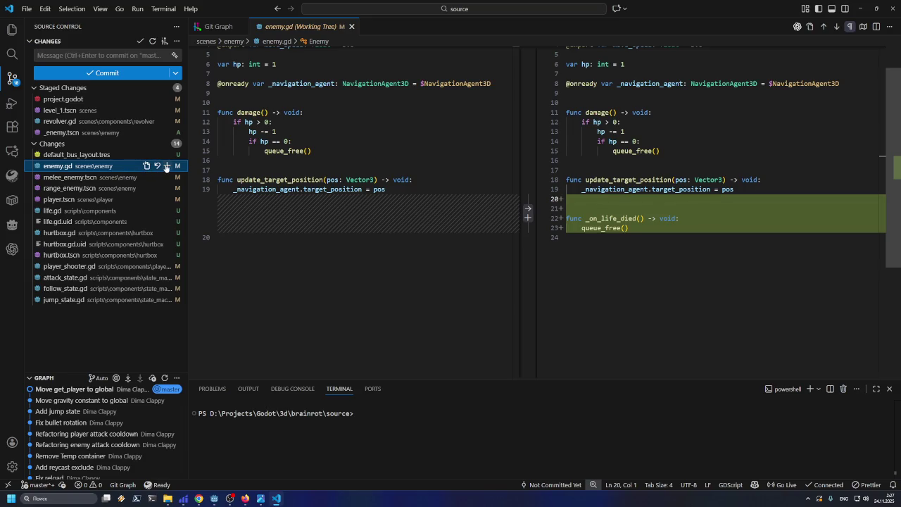
click(166, 166)
click(125, 178)
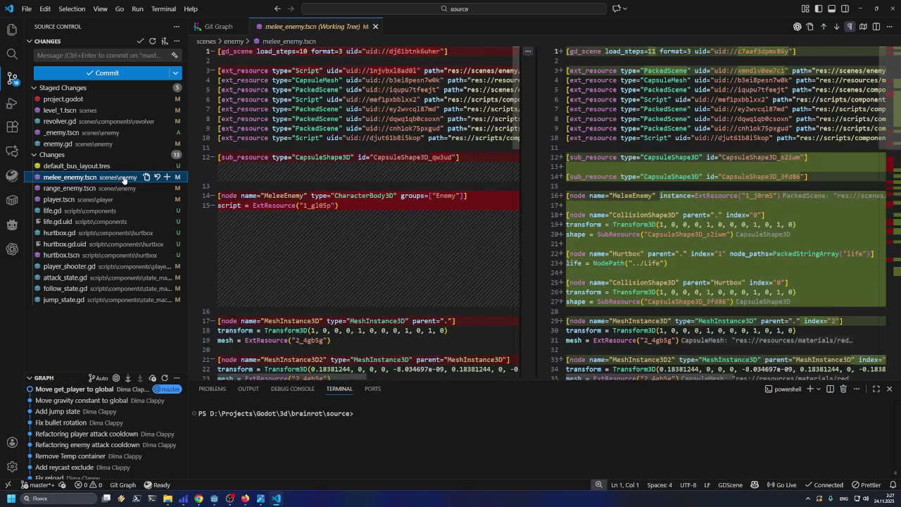
scroll(617, 140, down, 4)
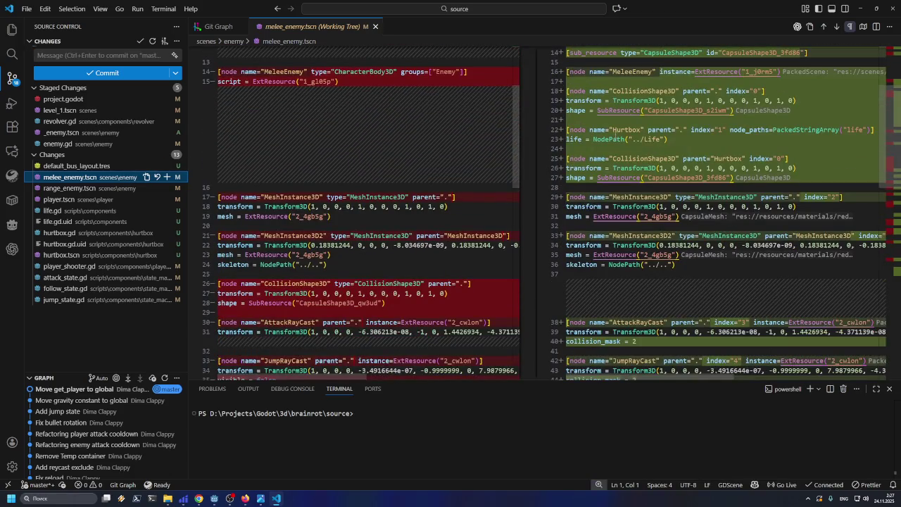
scroll(613, 132, down, 4)
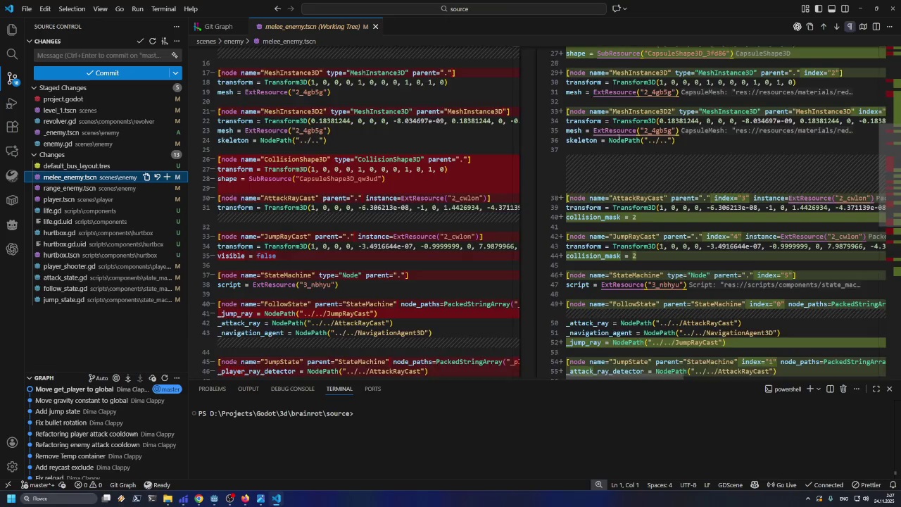
scroll(616, 139, down, 3)
scroll(617, 139, down, 3)
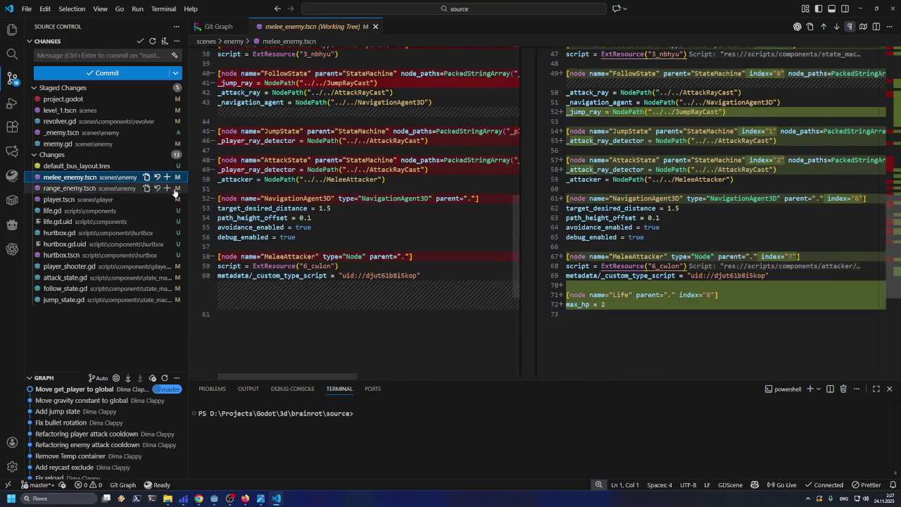
click(167, 177)
click(111, 188)
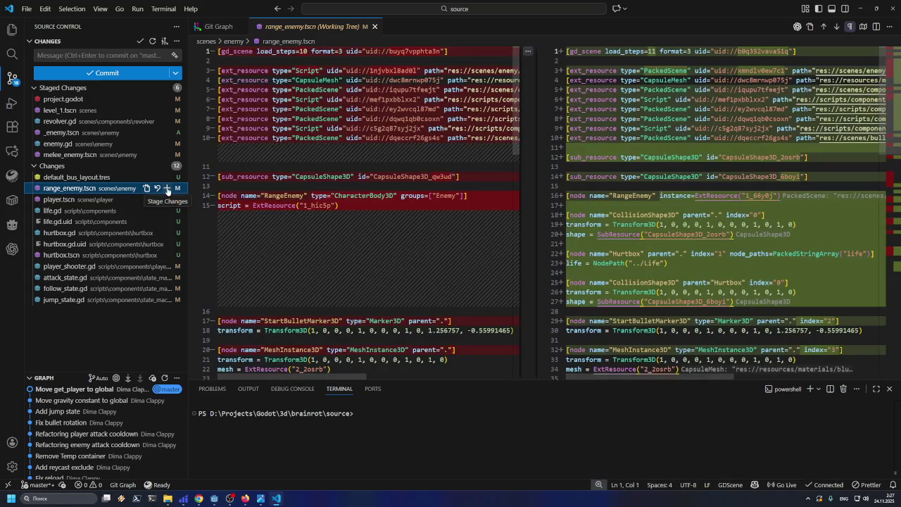
click(166, 189)
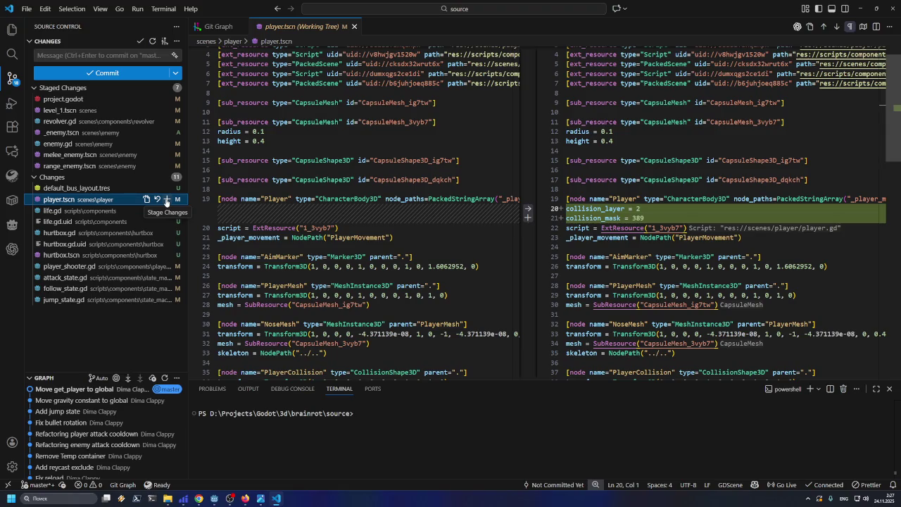
click(167, 200)
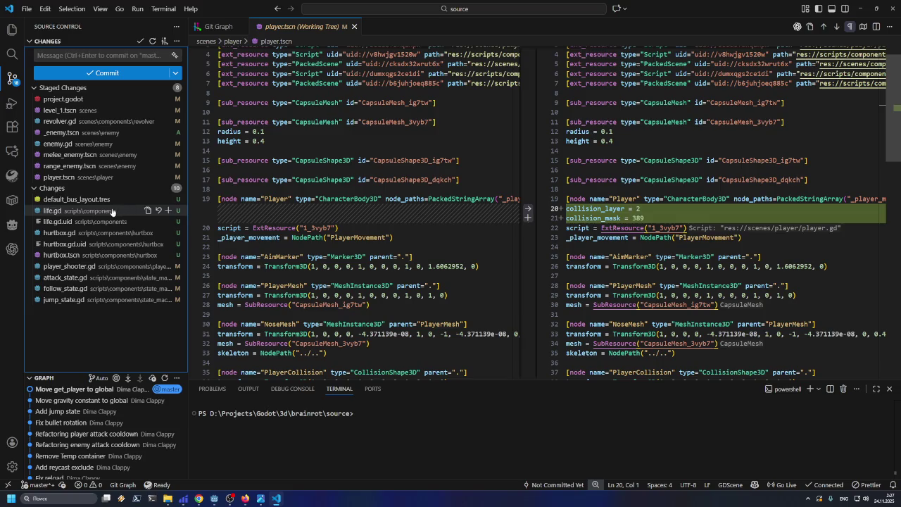
Stage the new life.gd, life.gd.uid, hurtbox.gd, hurtbox.gd.uid and hurtbox.tscn files
click(111, 211)
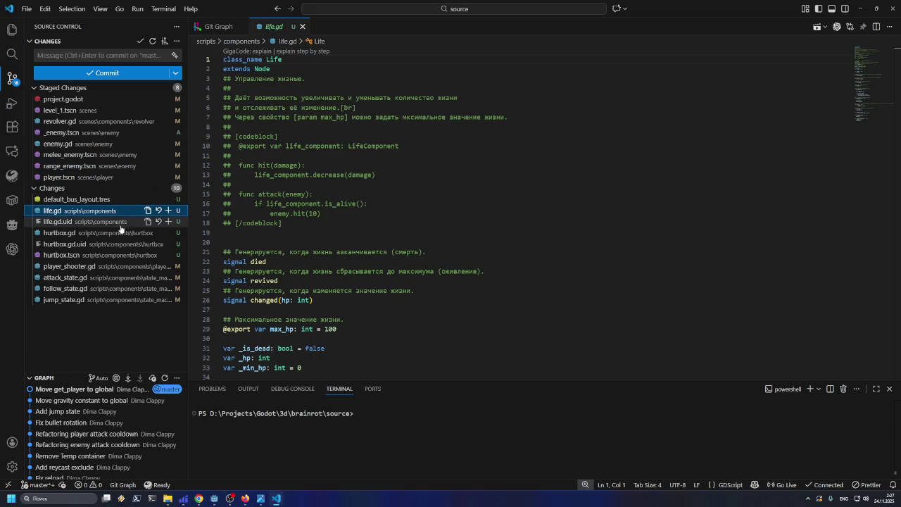
scroll(291, 179, down, 2)
scroll(291, 178, down, 1)
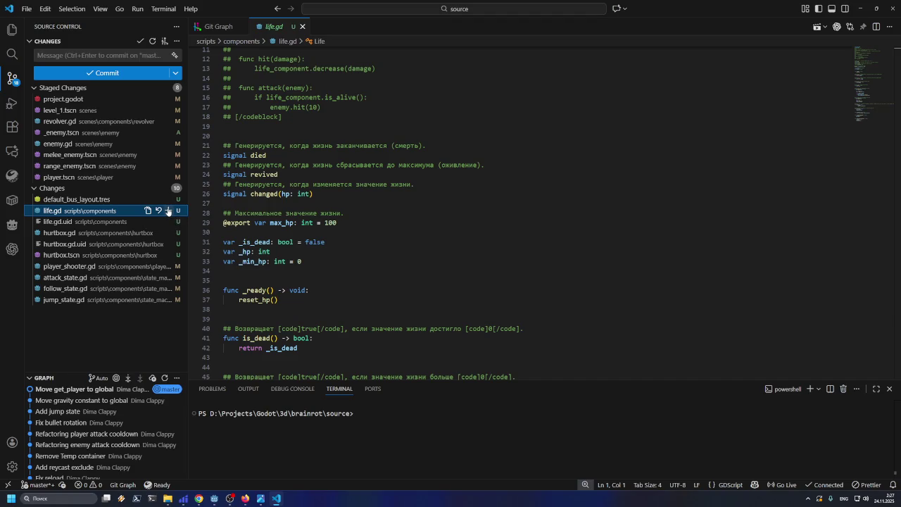
click(168, 211)
click(112, 224)
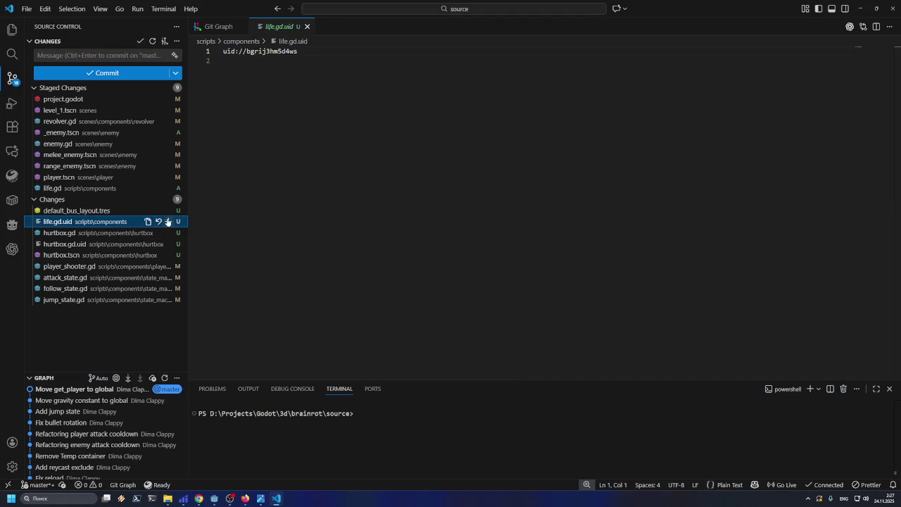
click(168, 222)
click(127, 232)
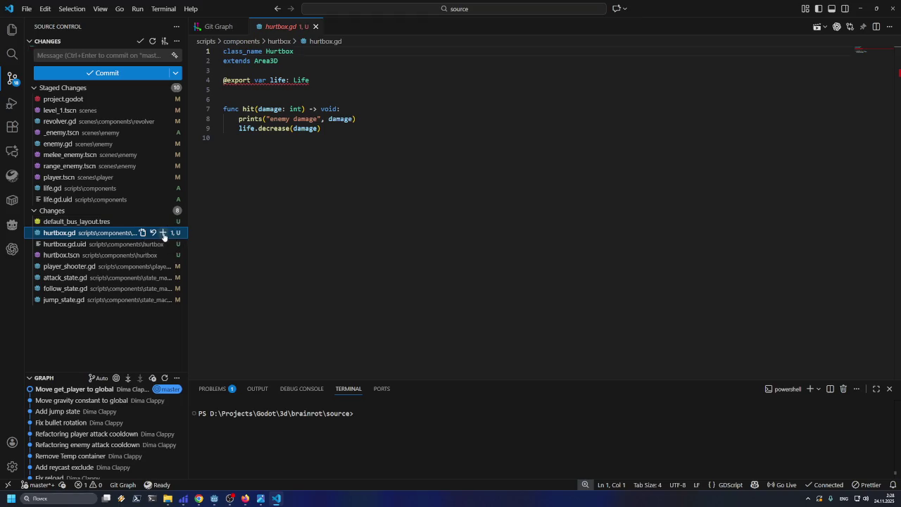
click(164, 234)
click(116, 246)
click(169, 247)
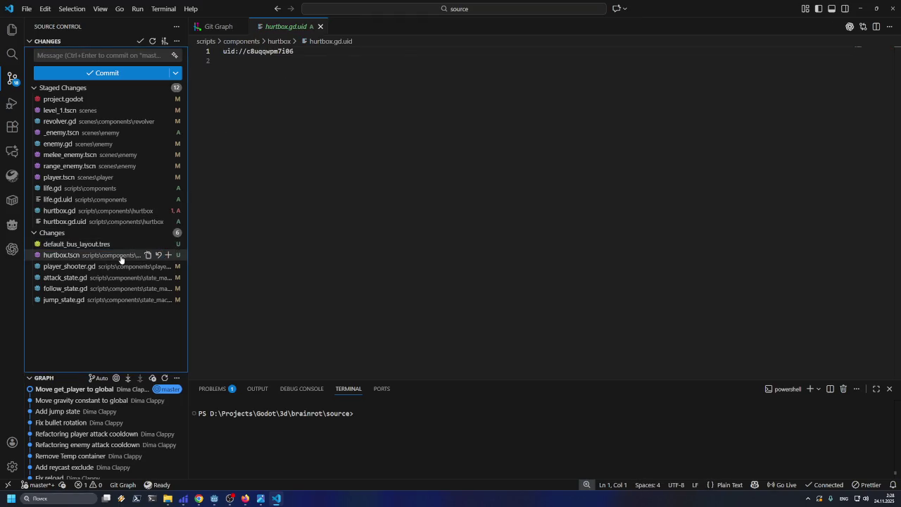
click(124, 256)
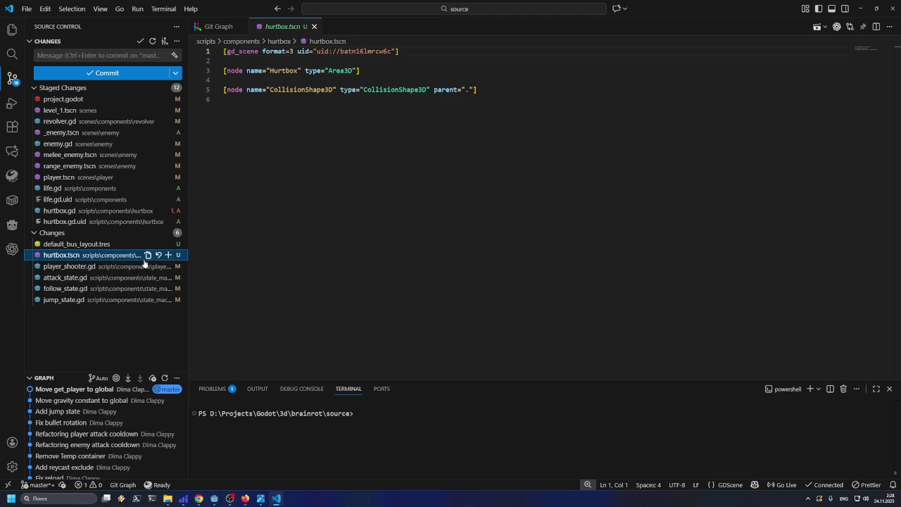
click(165, 255)
click(123, 266)
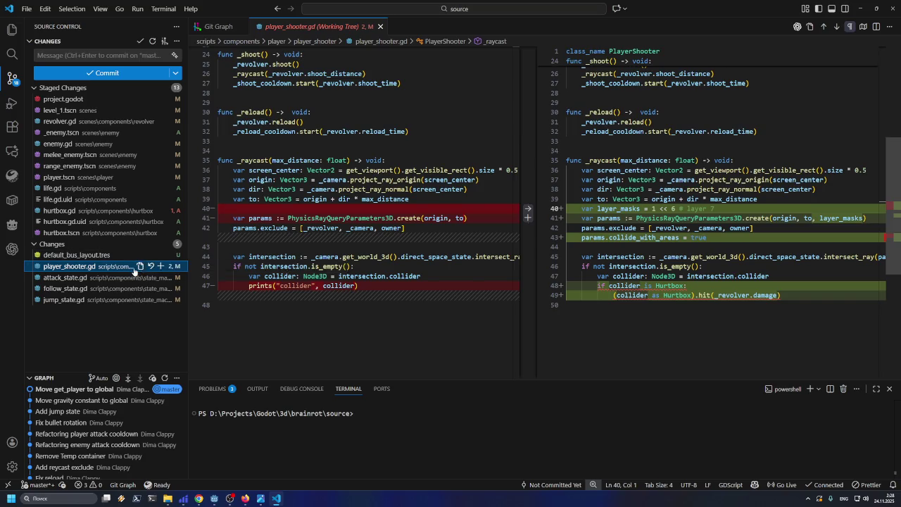
Review and stage player_shooter.gd, attack_state.gd, follow_state.gd and jump_state.gd
click(167, 266)
click(98, 277)
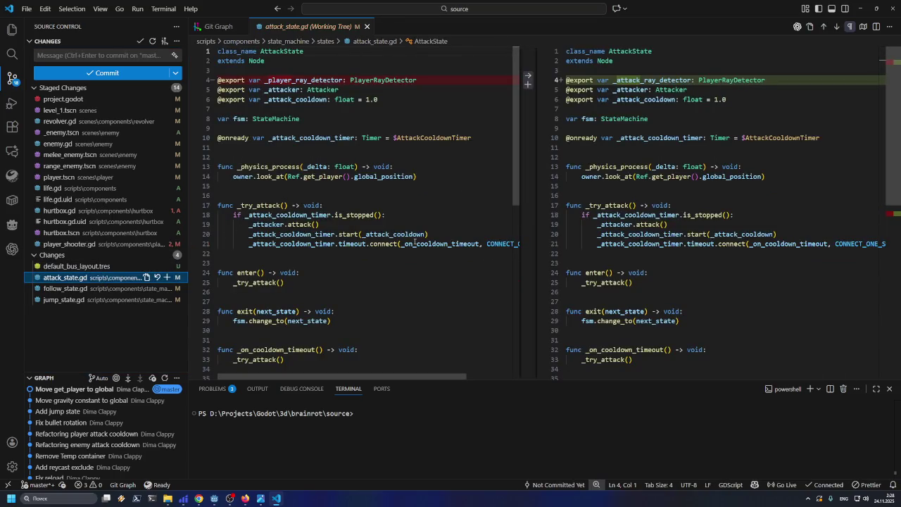
scroll(354, 285, down, 5)
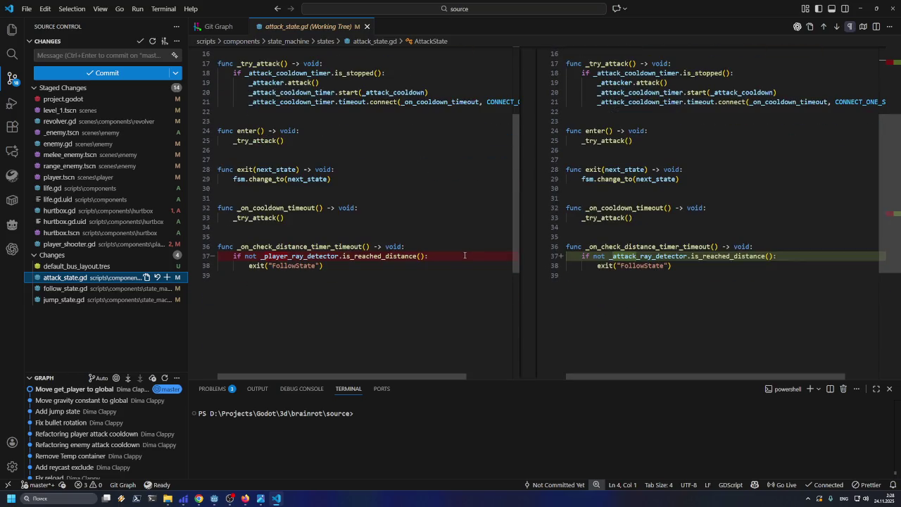
click(167, 277)
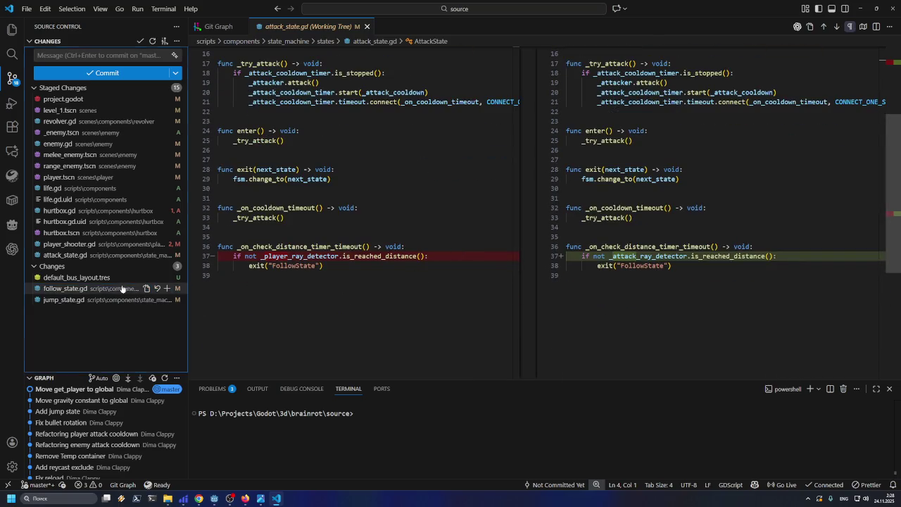
click(105, 289)
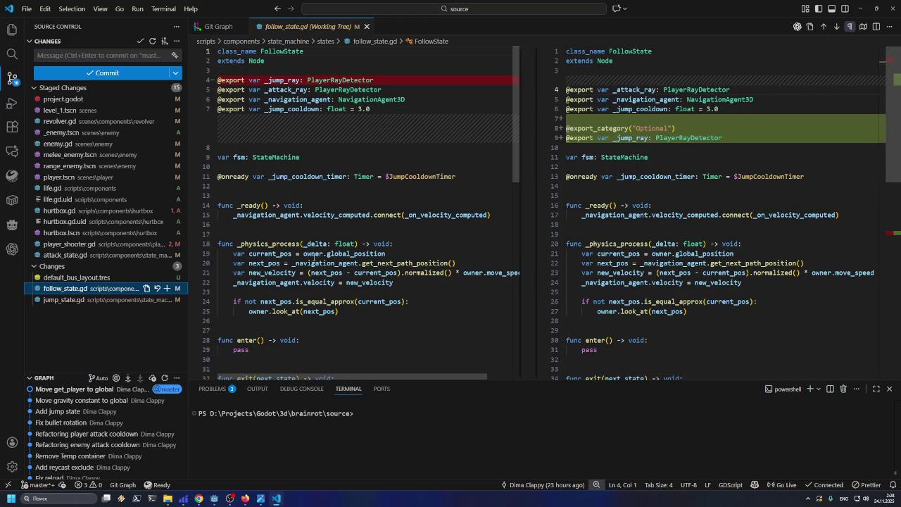
scroll(314, 260, down, 5)
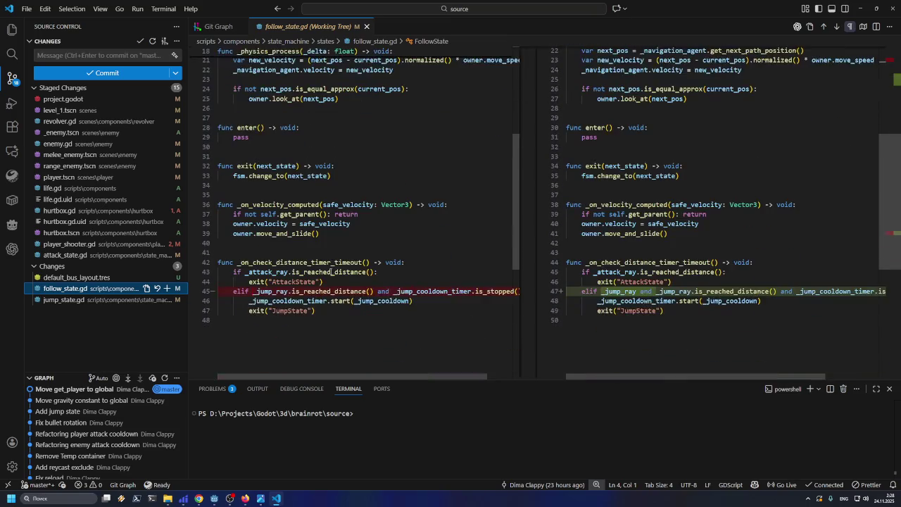
click(167, 289)
click(108, 300)
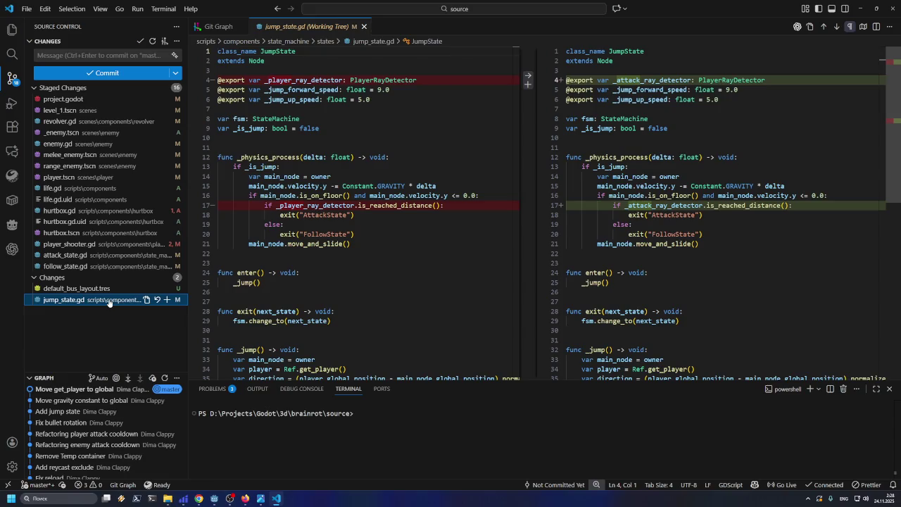
click(167, 299)
click(429, 410)
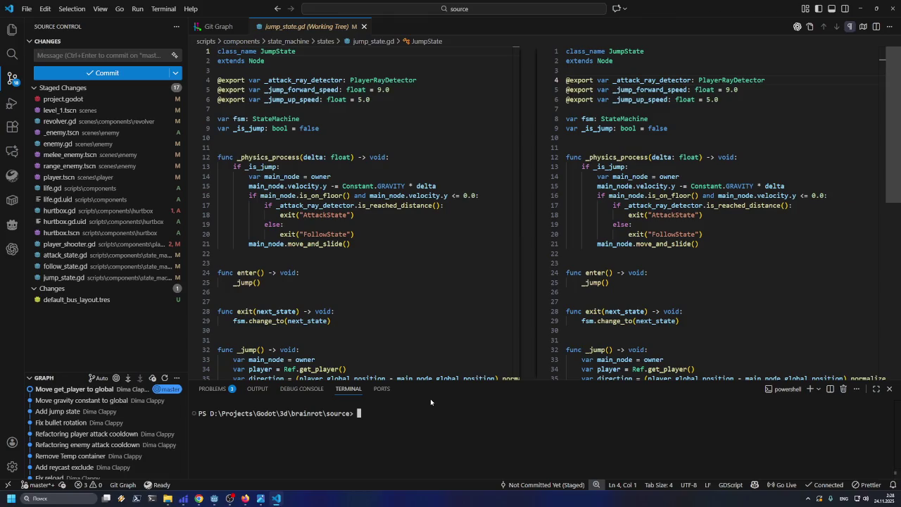
Run git commit -m "Add enemy die" in the terminal, then minimize VS Code
text(git commit)
text(d)
text(ied)
key(BackSpace)
text(")
key(Return)
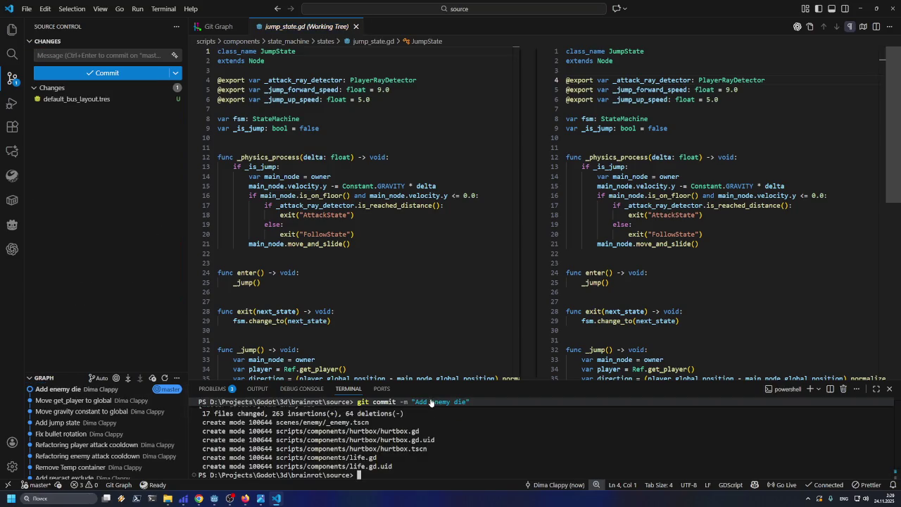
click(862, 8)
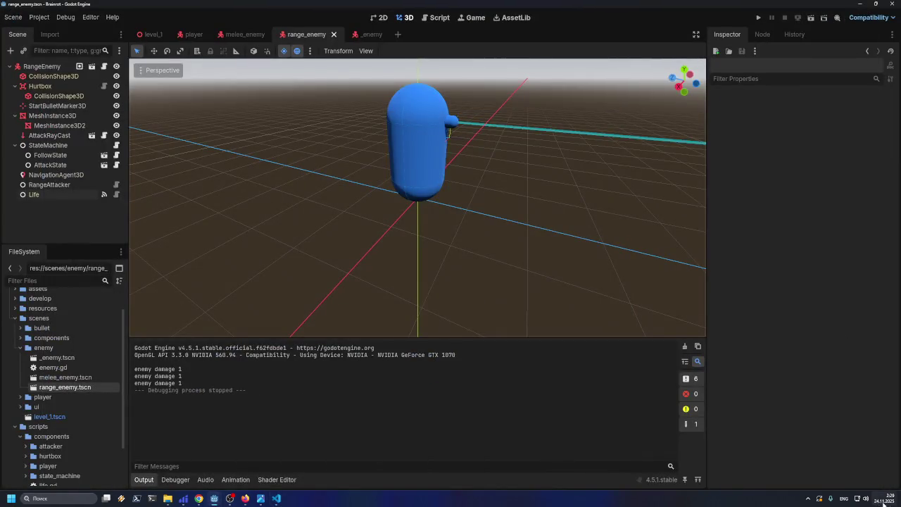
Close the _enemy scene tab, leaving range_enemy and the other scenes open
mouse_move(888, 502)
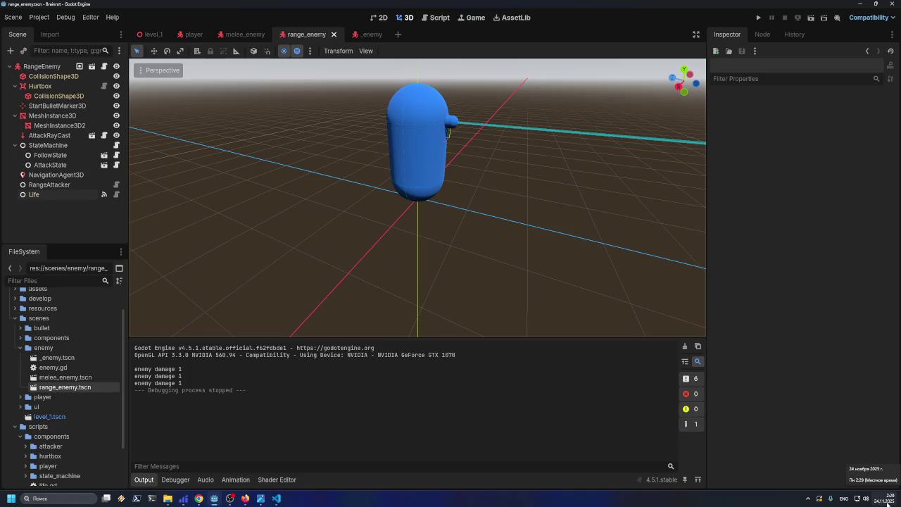
click(368, 36)
click(378, 35)
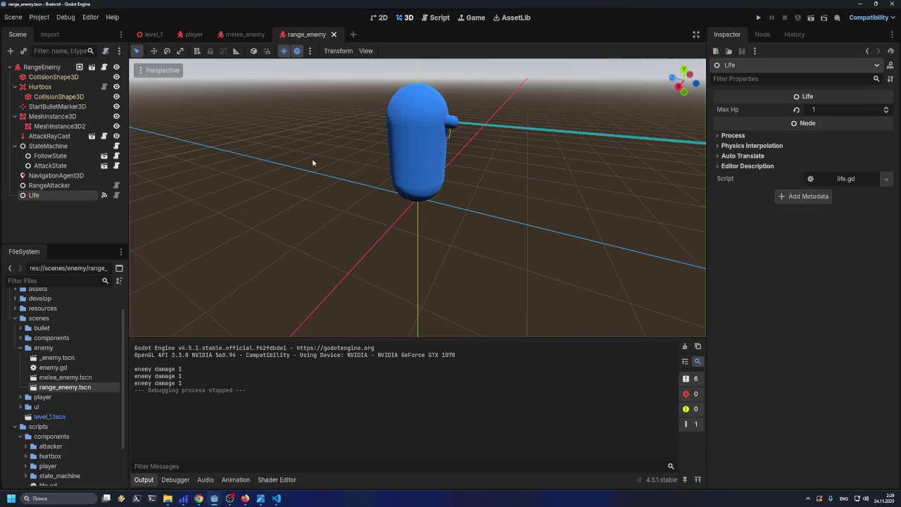
Look around the enemy capsule in the 3D viewport and restore Godot to a smaller window
drag(468, 191, 417, 188)
scroll(417, 189, down, 8)
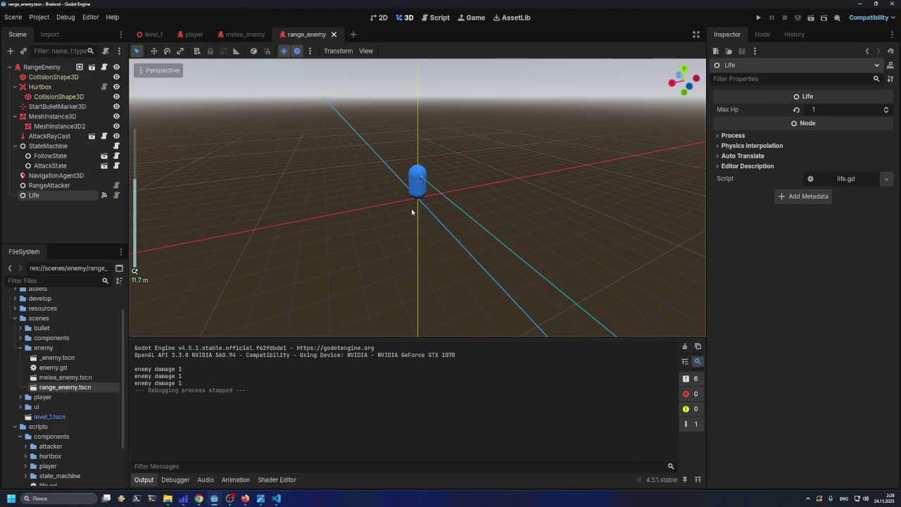
scroll(412, 211, up, 10)
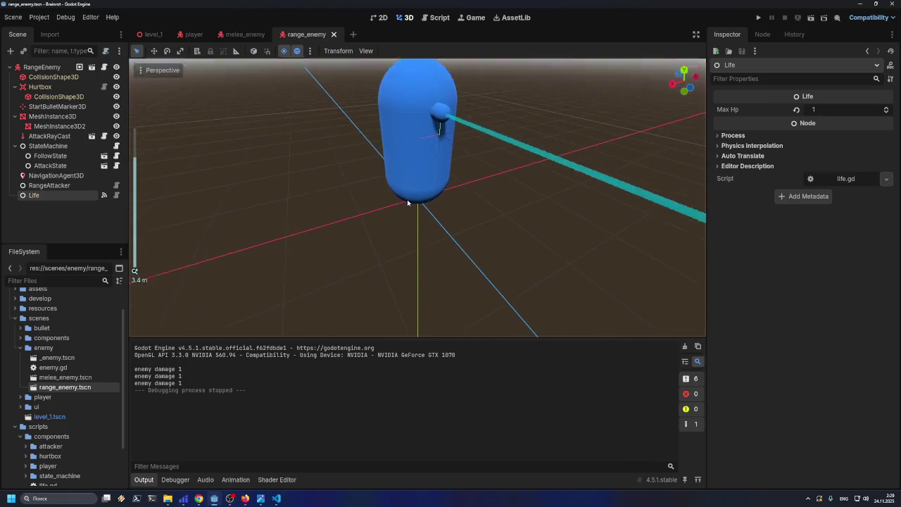
scroll(407, 199, down, 3)
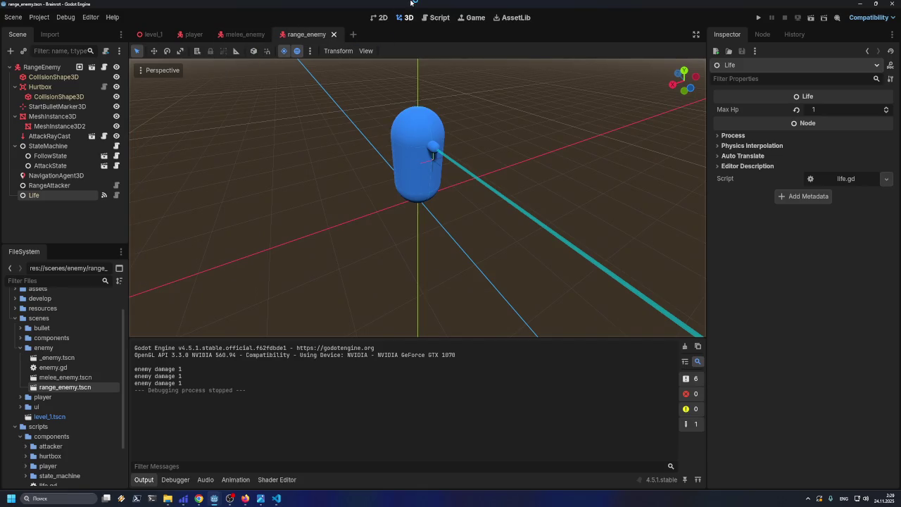
double_click(413, 3)
click(811, 21)
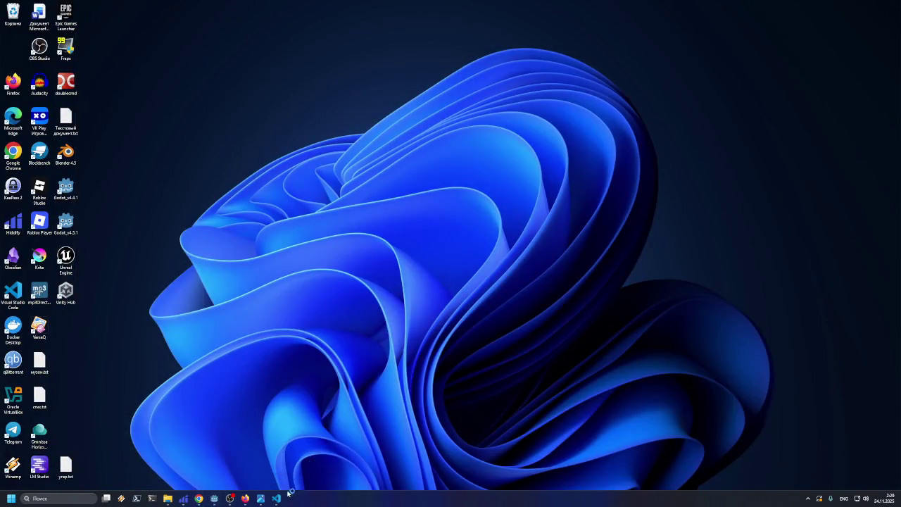
Bring Visual Studio Code back up from the taskbar and close it
click(276, 498)
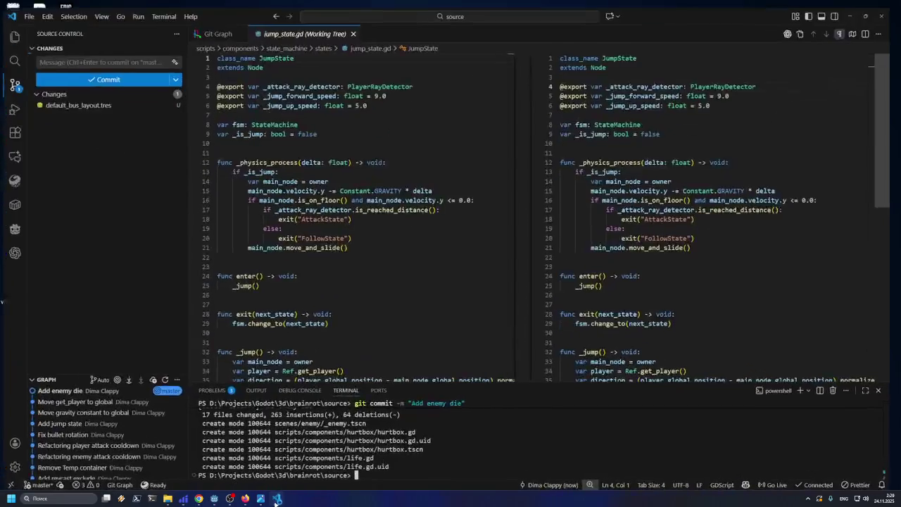
click(890, 5)
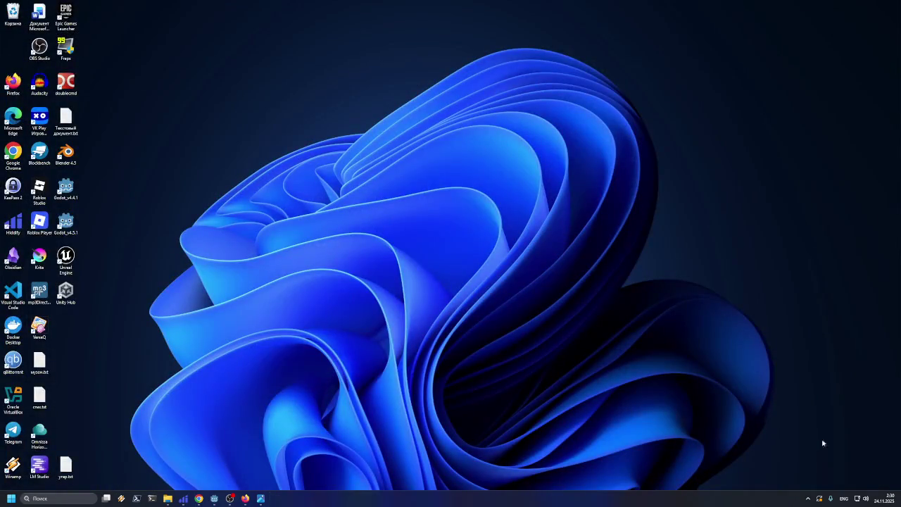
click(888, 500)
click(892, 502)
Glance at the Photos gallery, then bring the Restor project's Godot editor to the front
click(260, 499)
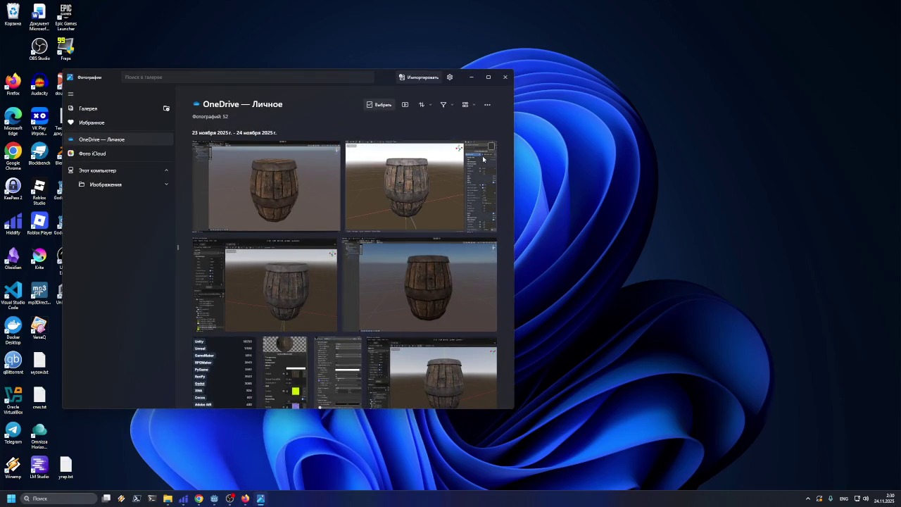
click(505, 76)
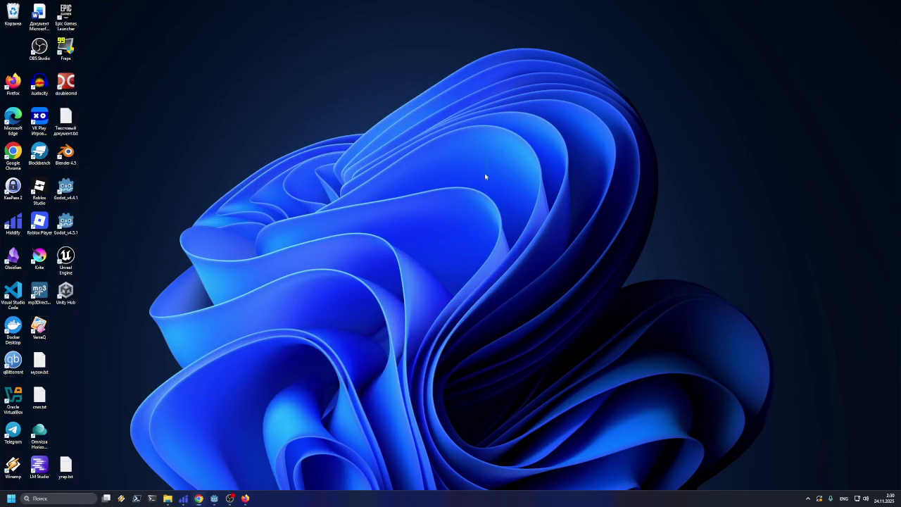
mouse_move(213, 497)
click(249, 461)
click(492, 131)
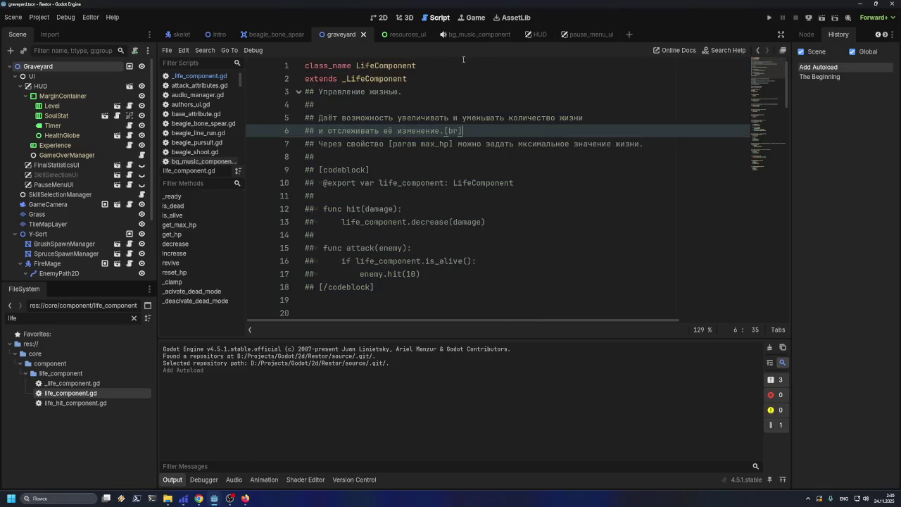
Close the resources_ui, bg_music_component, HUD and pause_menu_ui scene tabs, plus two others
click(415, 34)
click(422, 35)
click(452, 35)
click(396, 37)
click(400, 35)
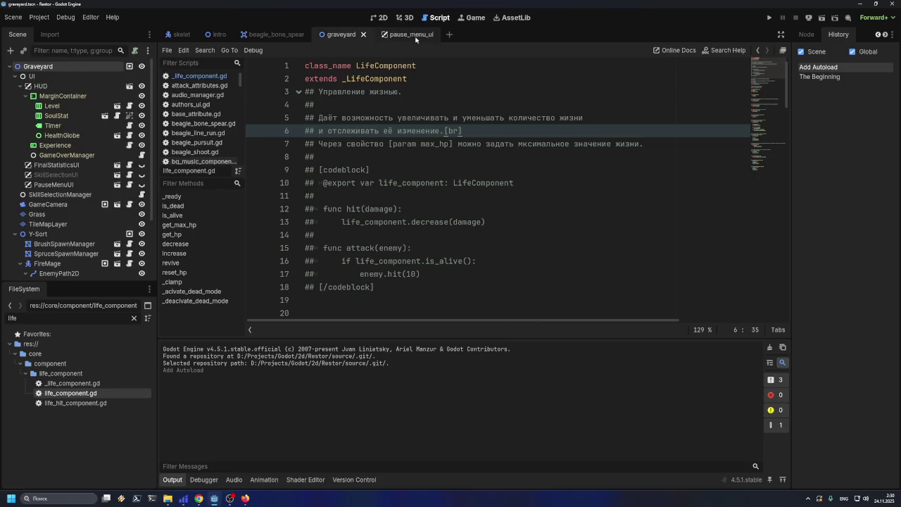
click(432, 36)
Close the graveyard, beagle_bone_spear, Intro and skelet scenes, then shut the Godot editor
click(366, 36)
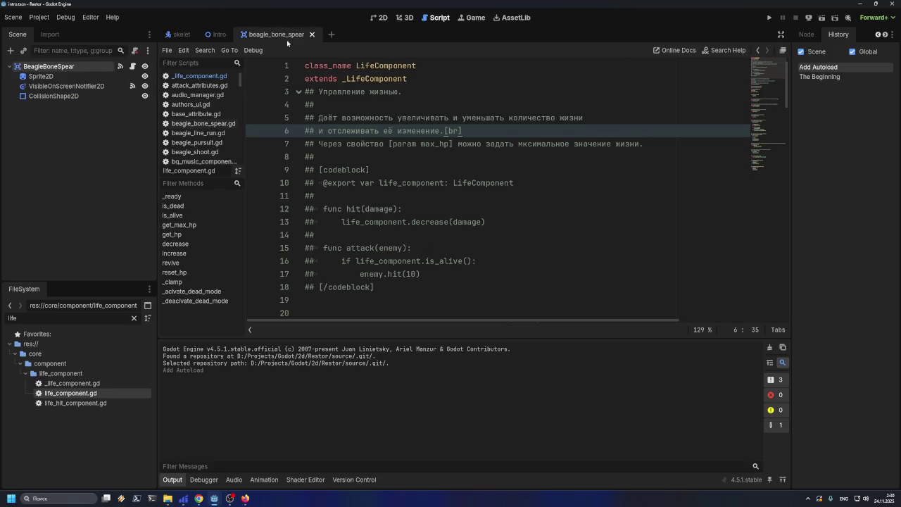
click(311, 34)
click(234, 35)
click(198, 34)
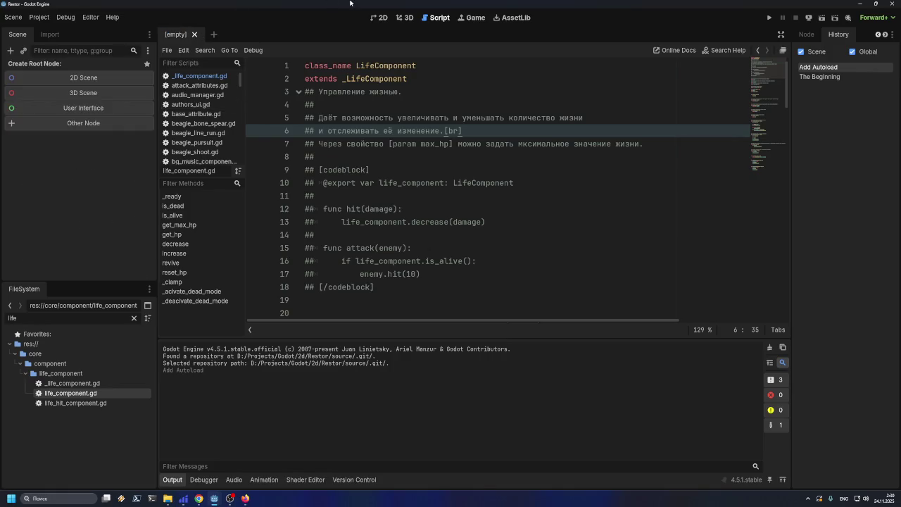
click(884, 4)
click(772, 11)
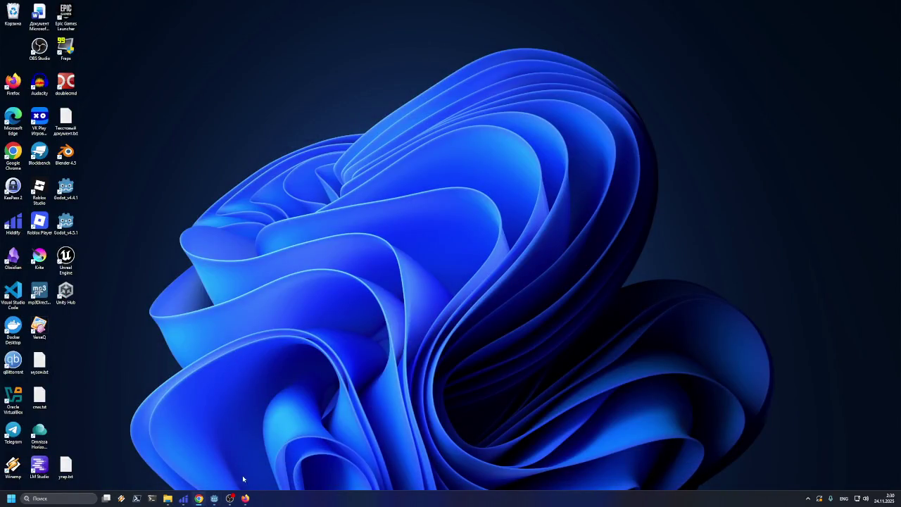
In the DTF browser, open the newest comment notification on the barrel post
mouse_move(246, 498)
click(213, 461)
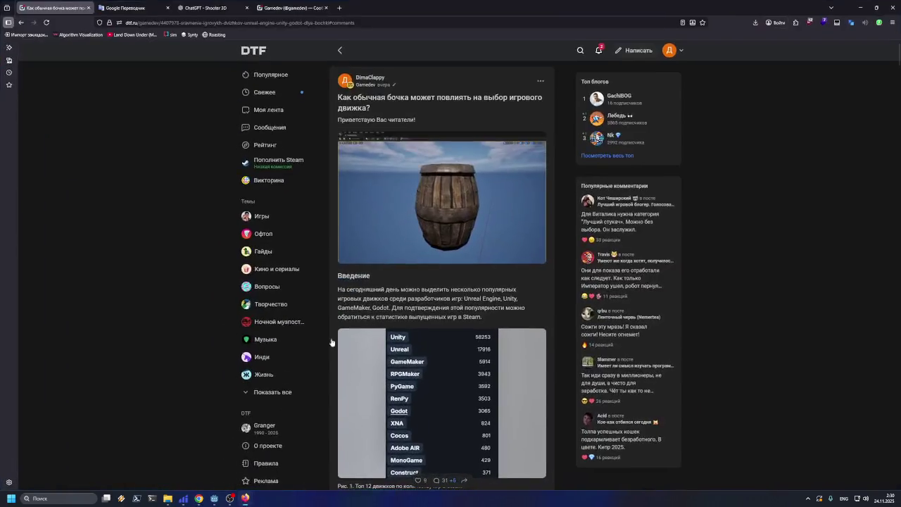
click(598, 51)
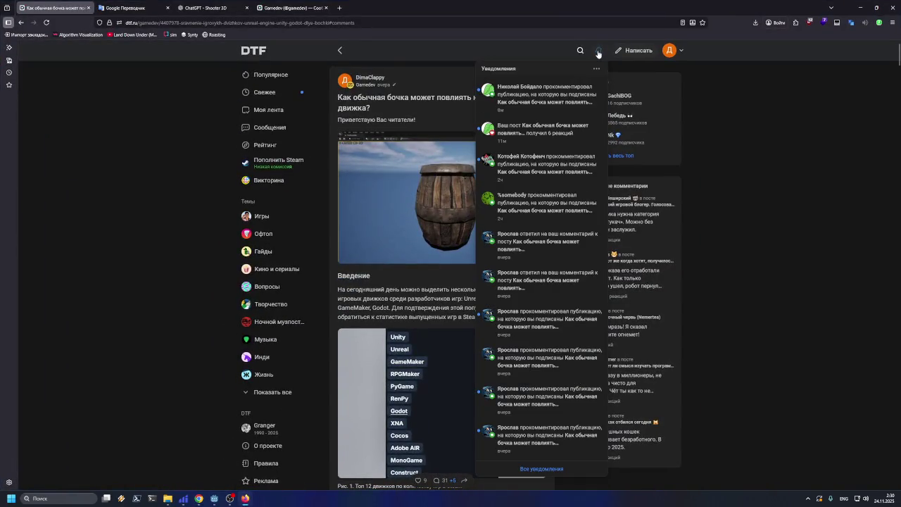
click(554, 96)
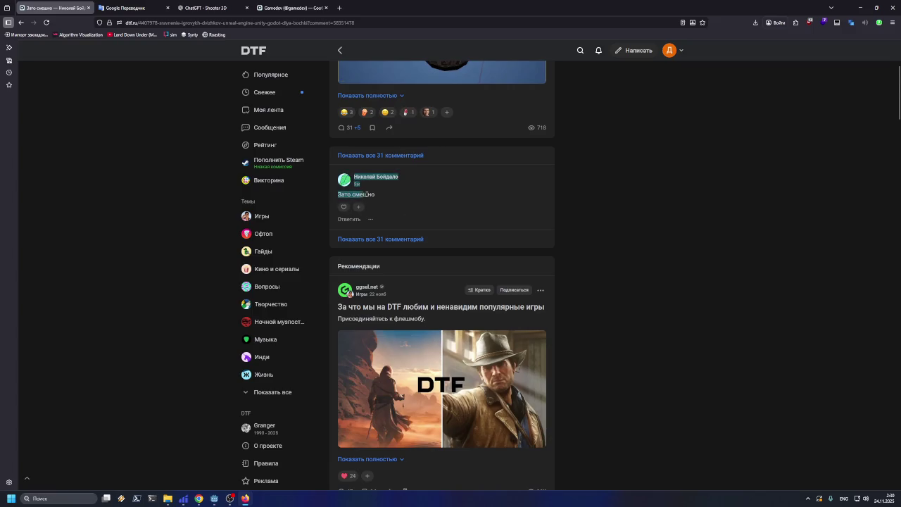
Read the reply 'Зато смешно' beneath the post, then scroll back up
drag(383, 198, 341, 196)
click(691, 202)
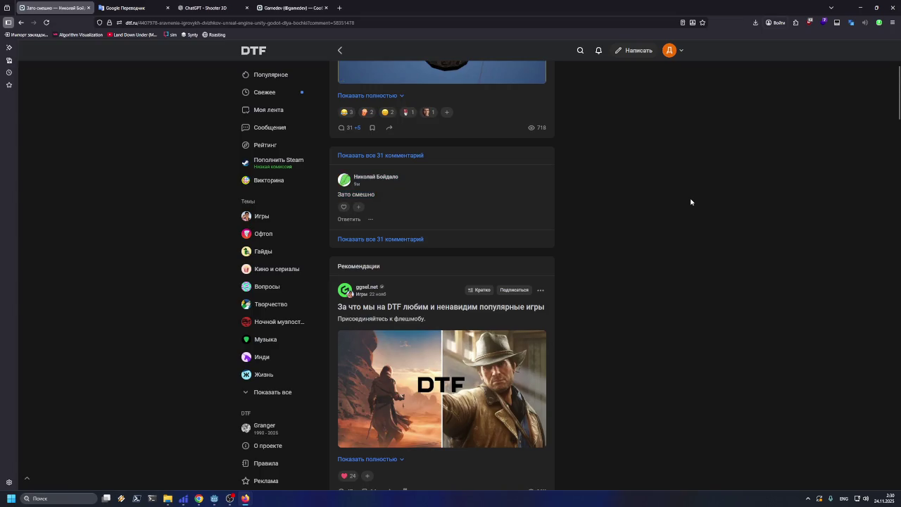
scroll(648, 209, up, 2)
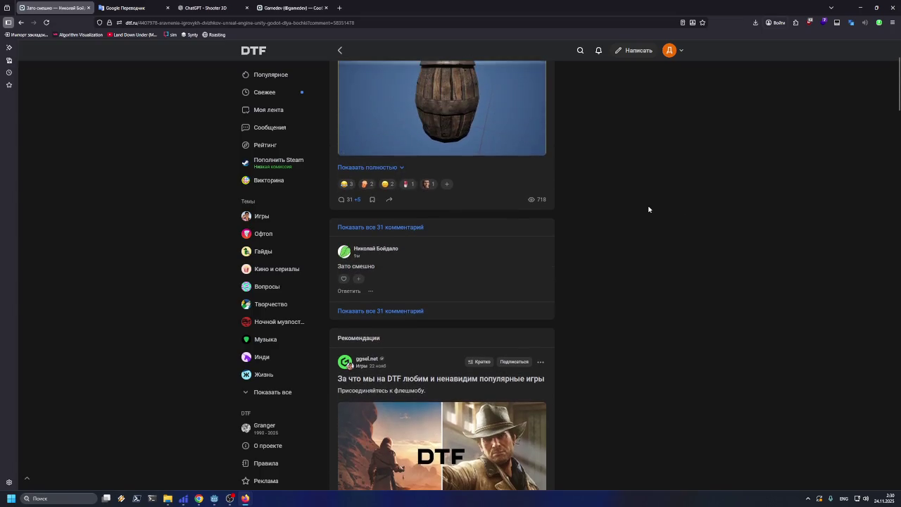
scroll(645, 209, up, 3)
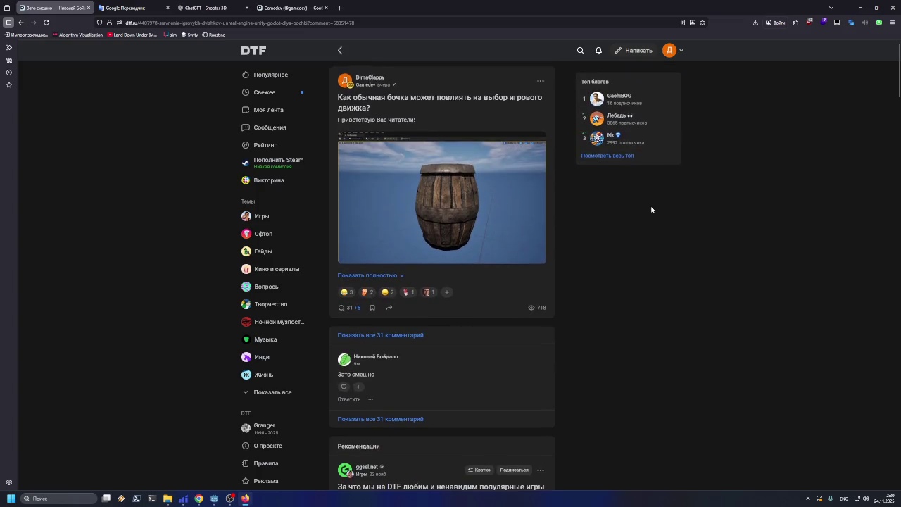